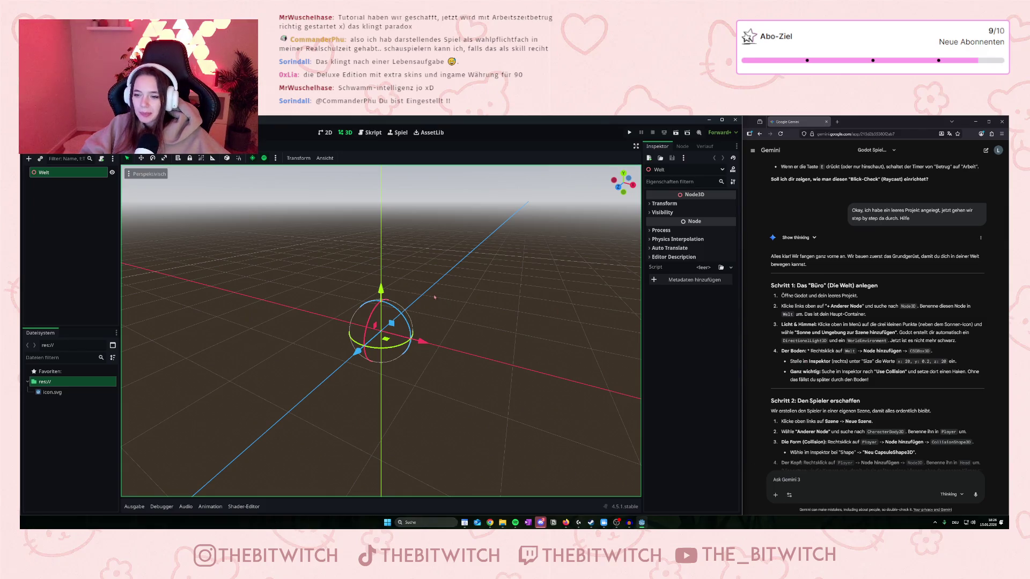
Change the editor preview sky colour (Himmelsfarbe) to a bright teal blue.
scroll(428, 296, down, 3)
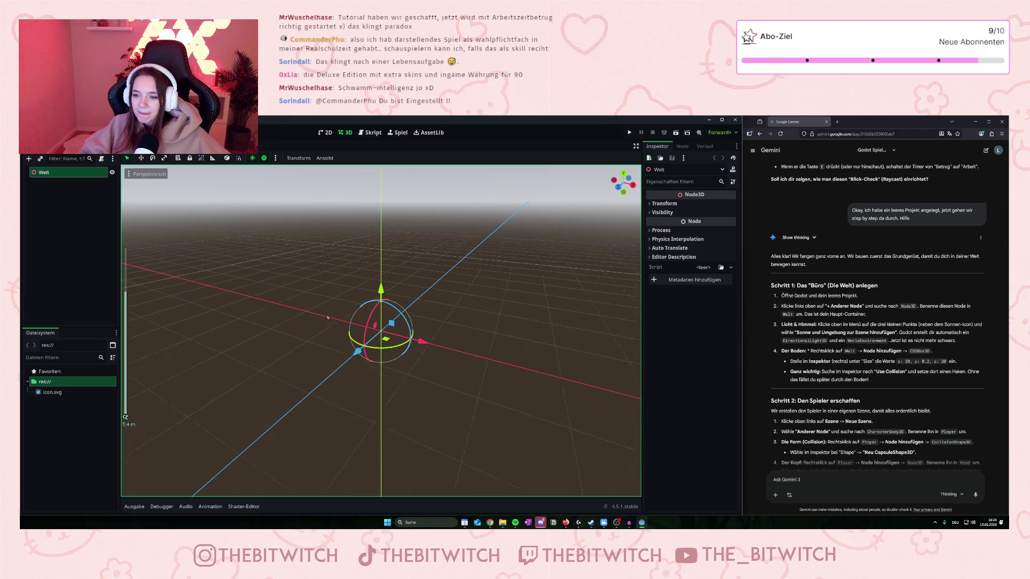
scroll(331, 326, up, 15)
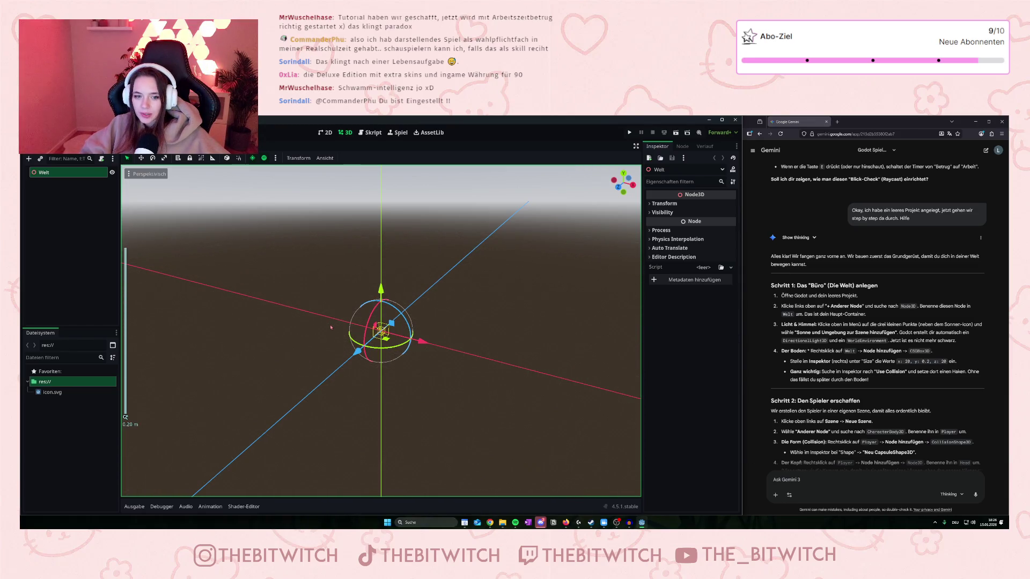
scroll(329, 328, down, 5)
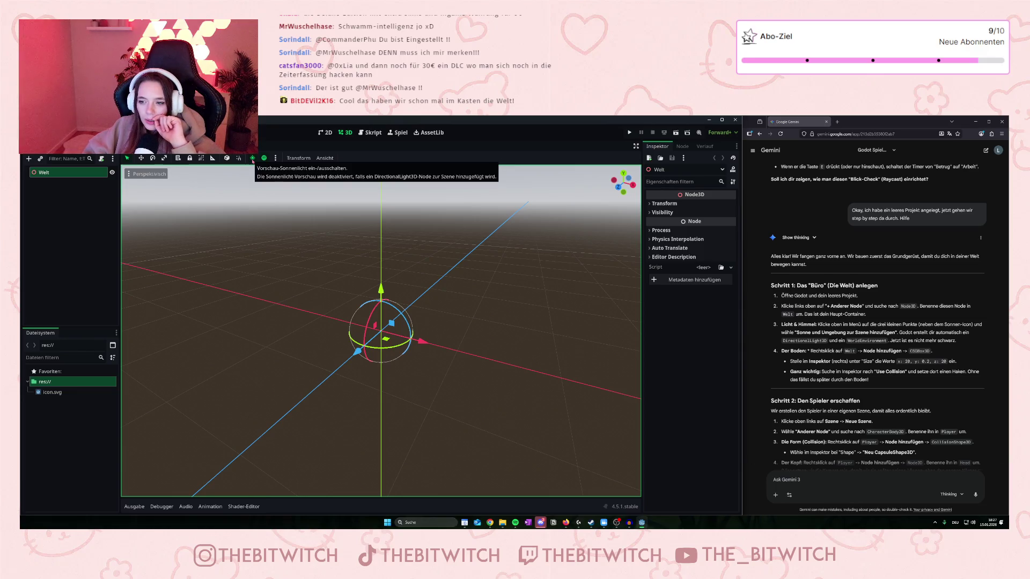
click(276, 159)
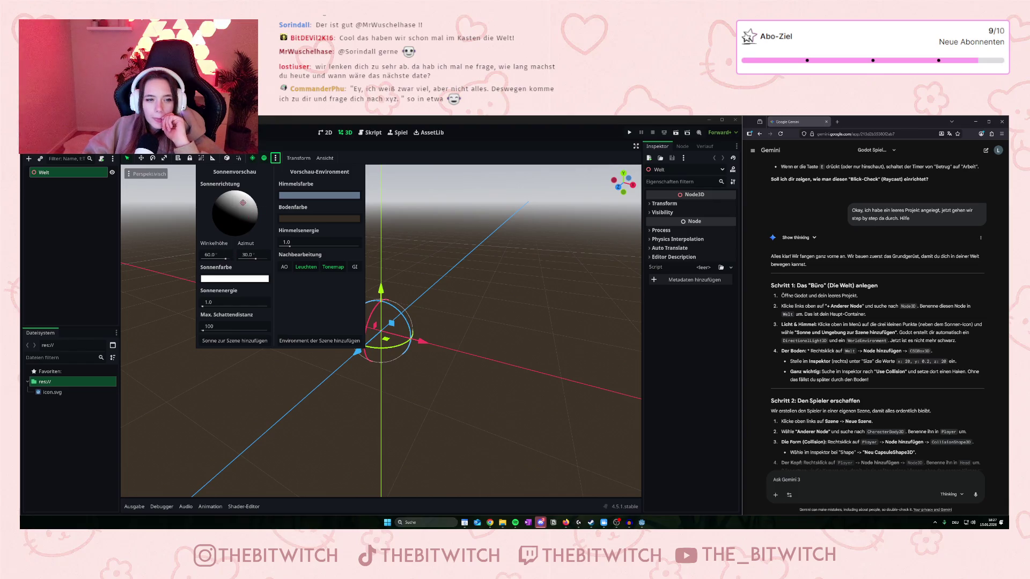
click(295, 196)
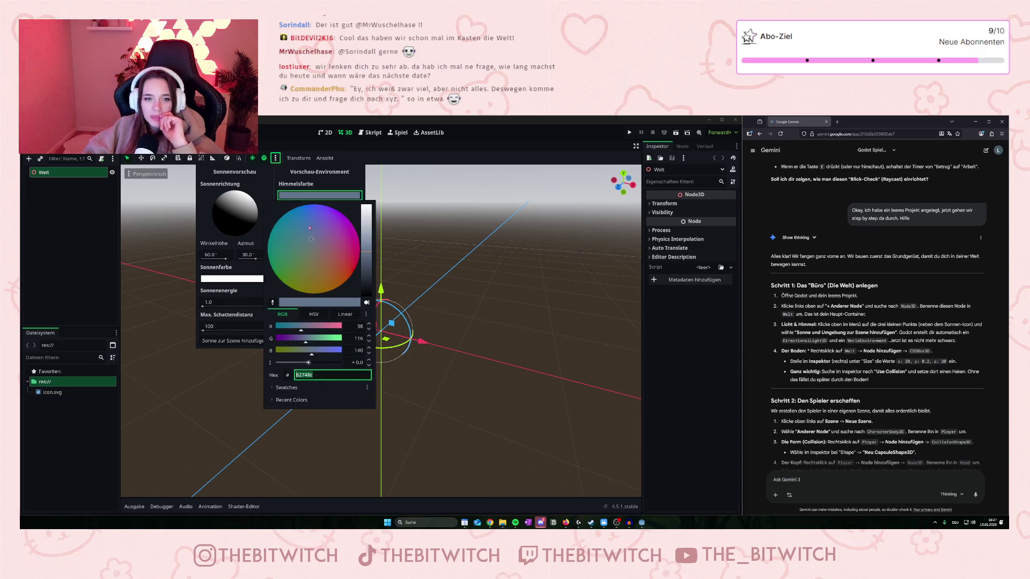
drag(306, 235, 305, 231)
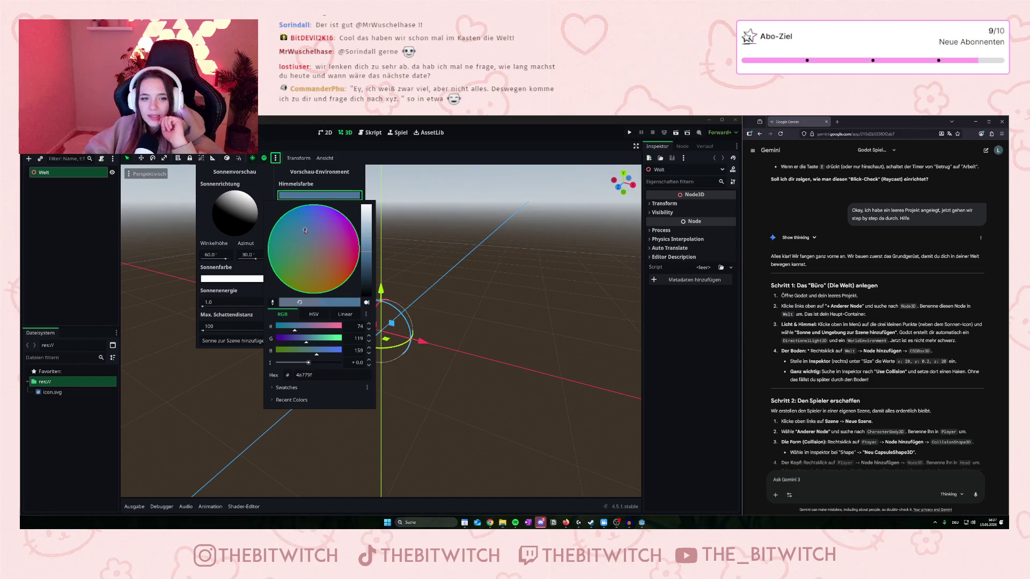
mouse_move(367, 256)
mouse_down()
mouse_move(368, 265)
mouse_move(369, 250)
mouse_up()
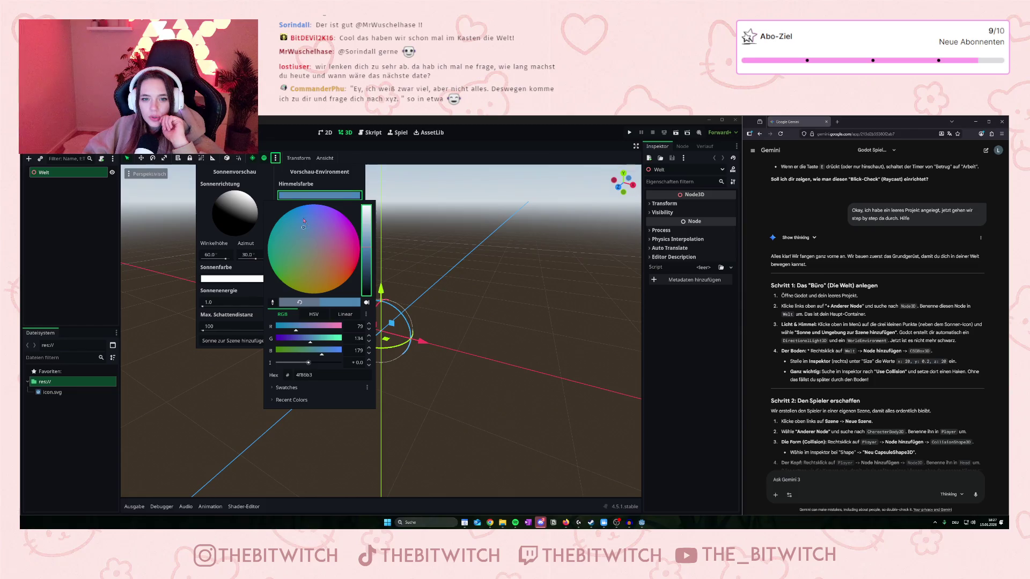
mouse_move(283, 227)
mouse_down()
mouse_move(279, 237)
mouse_move(290, 227)
mouse_up()
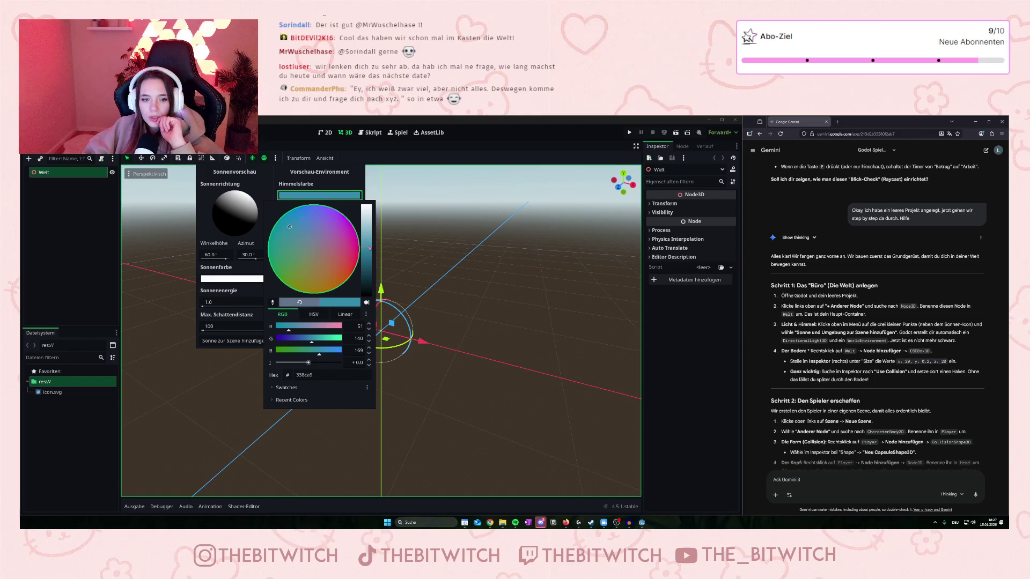
drag(369, 249, 371, 248)
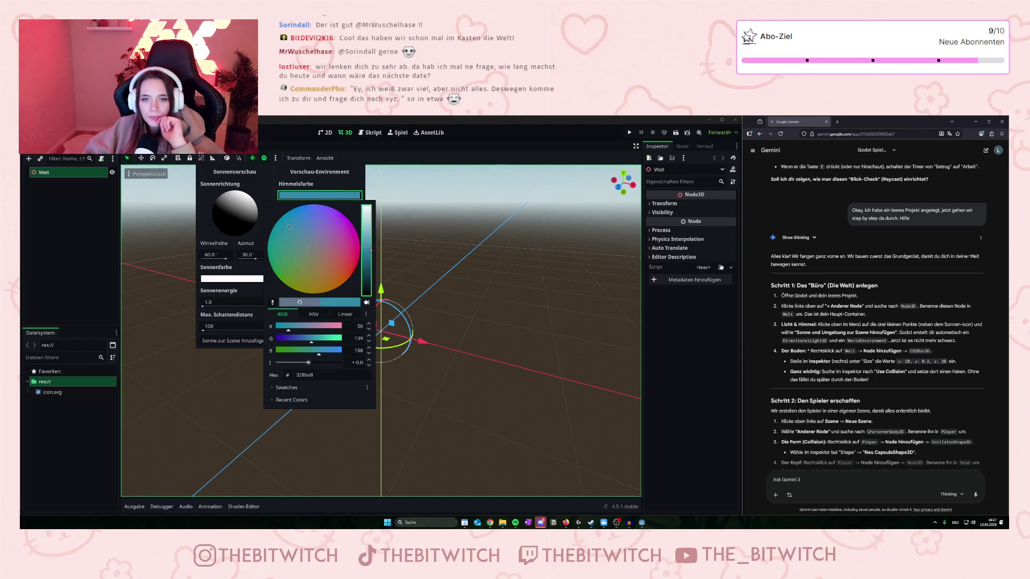
click(493, 264)
scroll(493, 264, down, 1)
scroll(493, 264, up, 5)
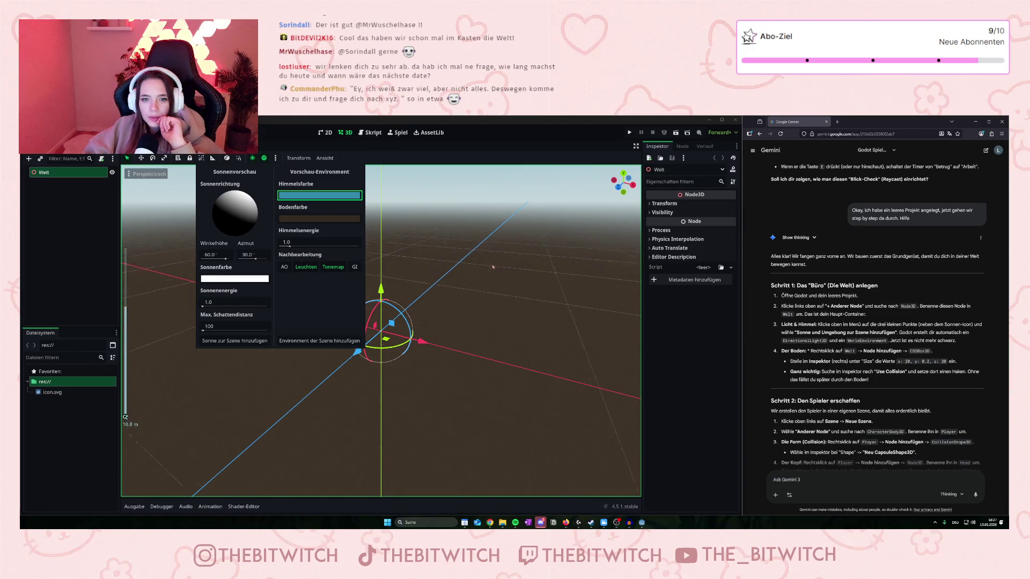
click(483, 266)
click(468, 271)
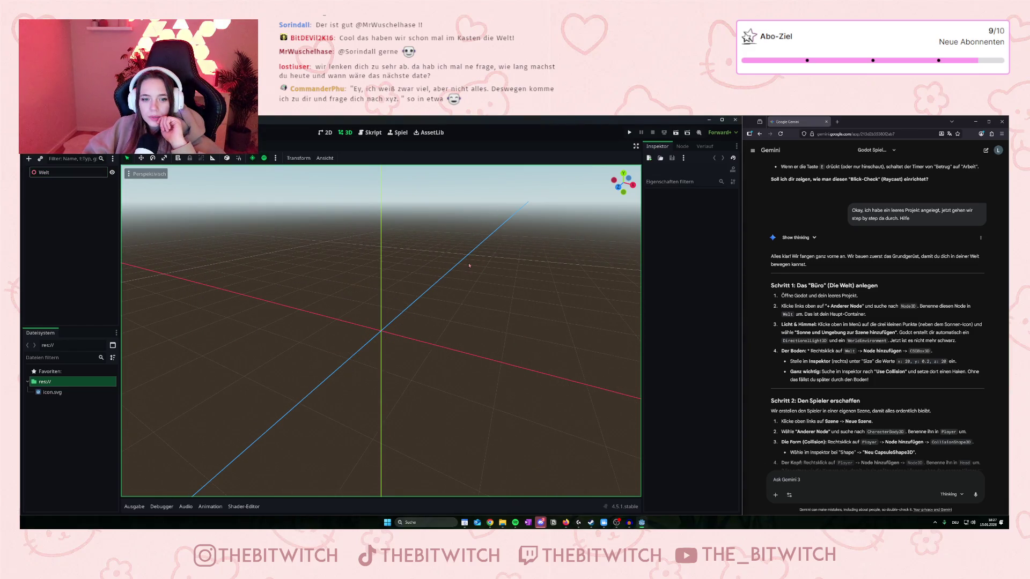
Make the preview floor colour (Bodenfarbe) slightly darker.
click(275, 158)
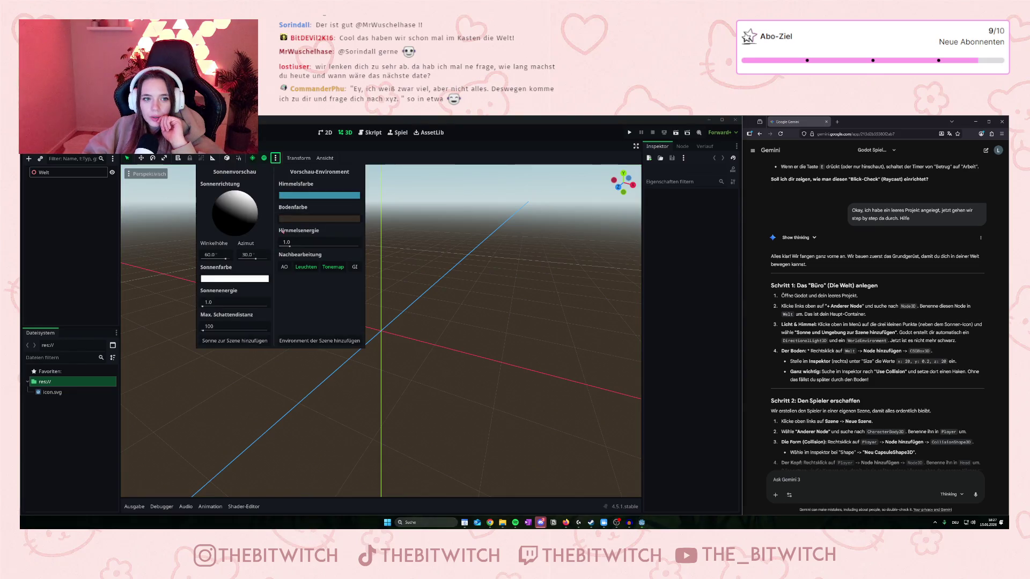
click(319, 219)
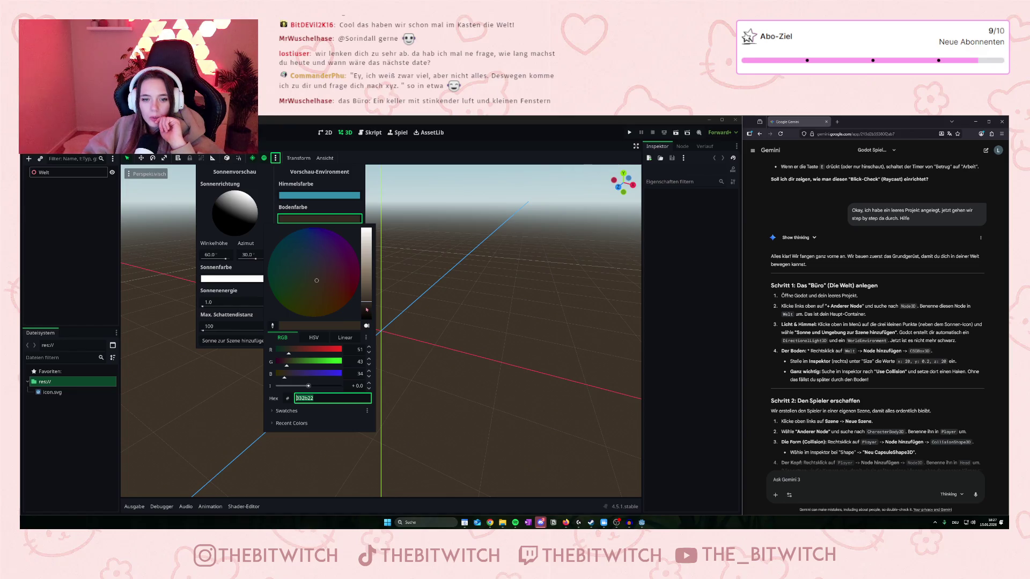
click(367, 310)
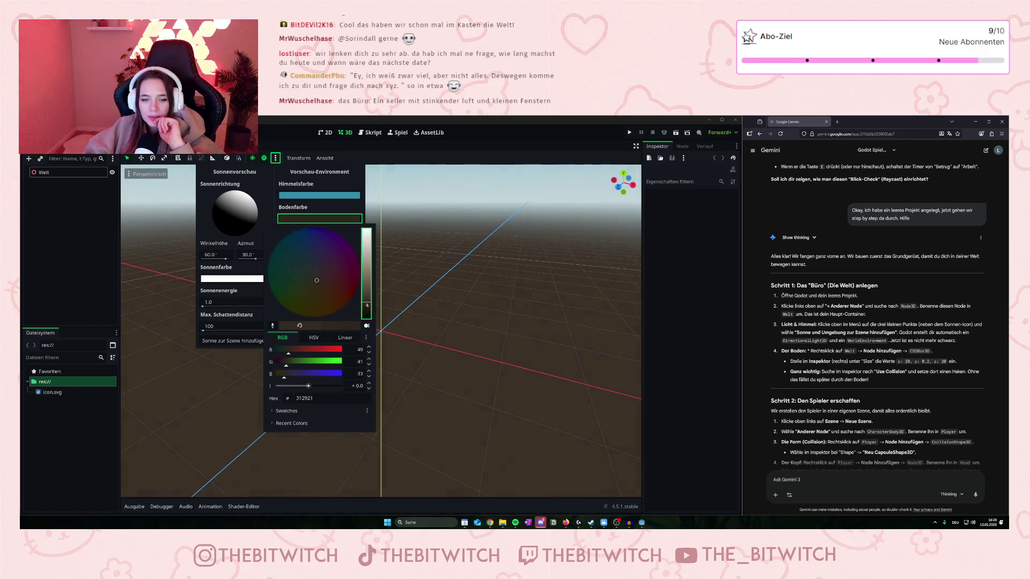
click(252, 317)
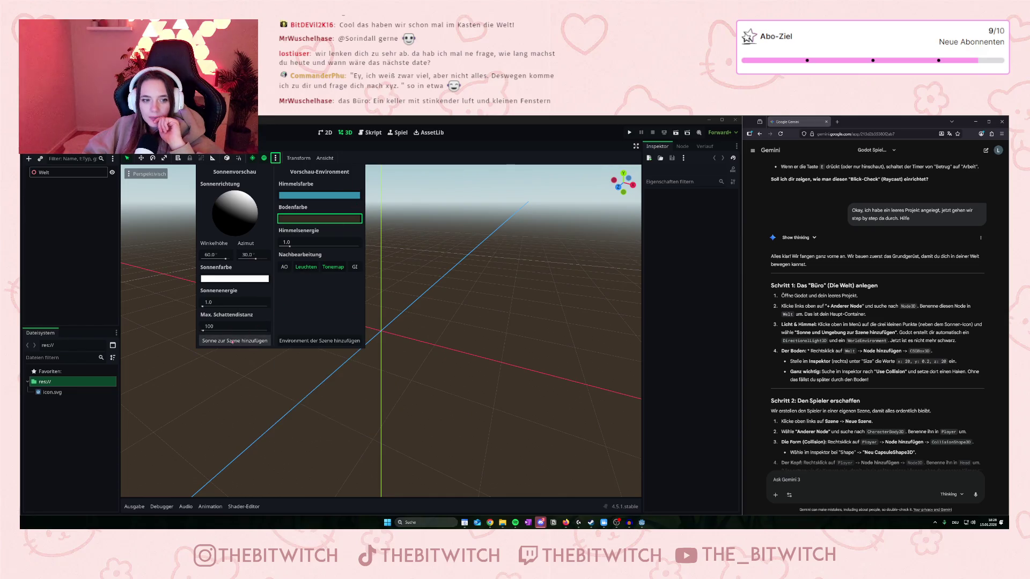
Raise the preview sun energy to 2.25 and tint the sun colour pale yellow.
drag(226, 303, 230, 303)
click(220, 280)
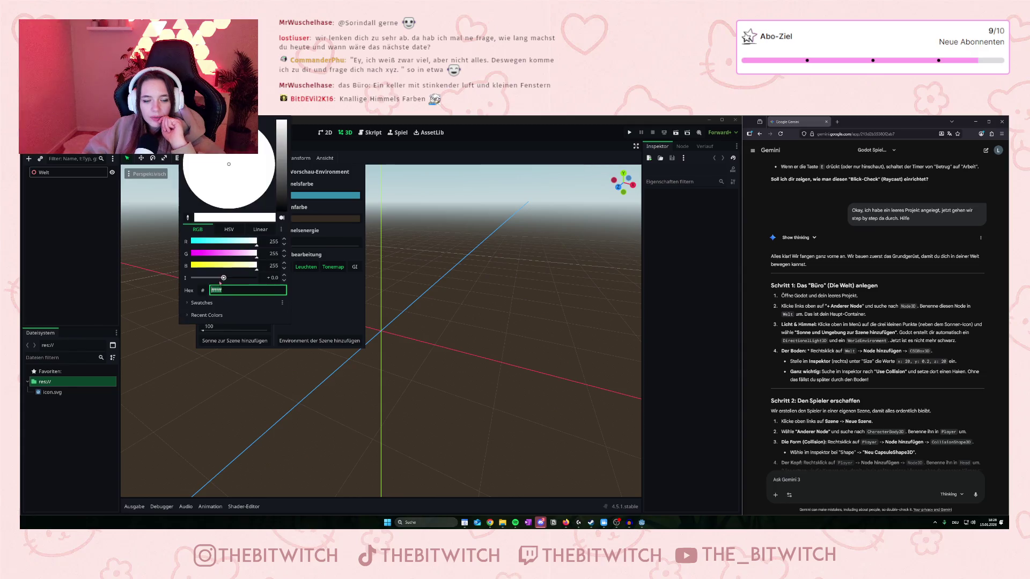
click(235, 266)
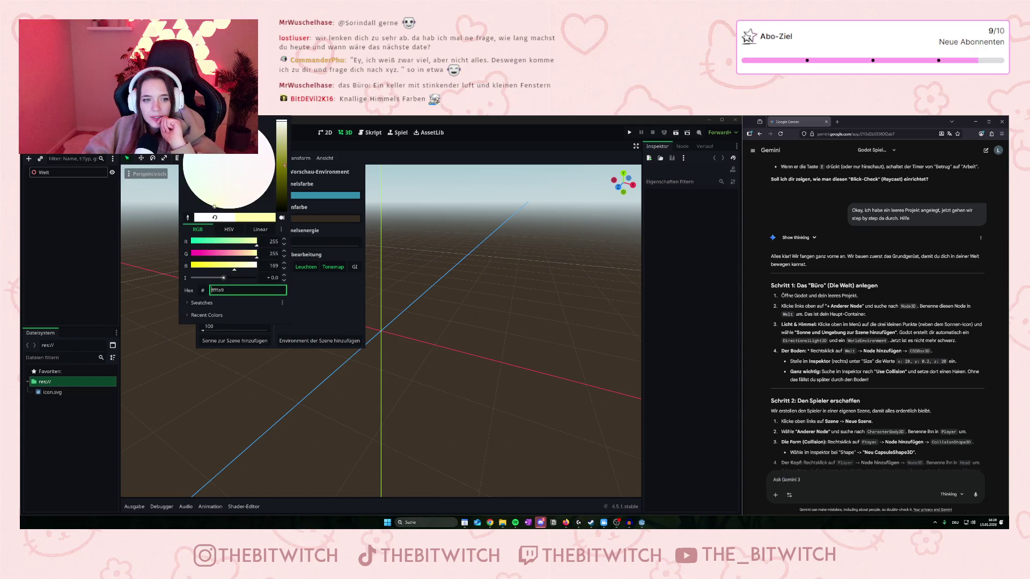
mouse_move(282, 177)
mouse_down()
mouse_move(282, 188)
mouse_move(285, 136)
mouse_up()
click(221, 265)
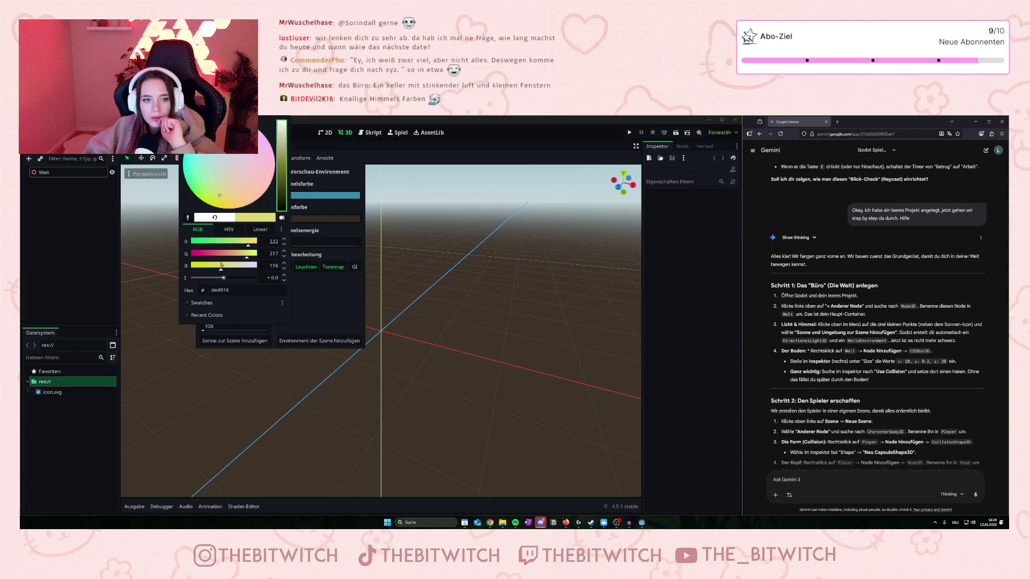
drag(222, 265, 226, 265)
click(290, 327)
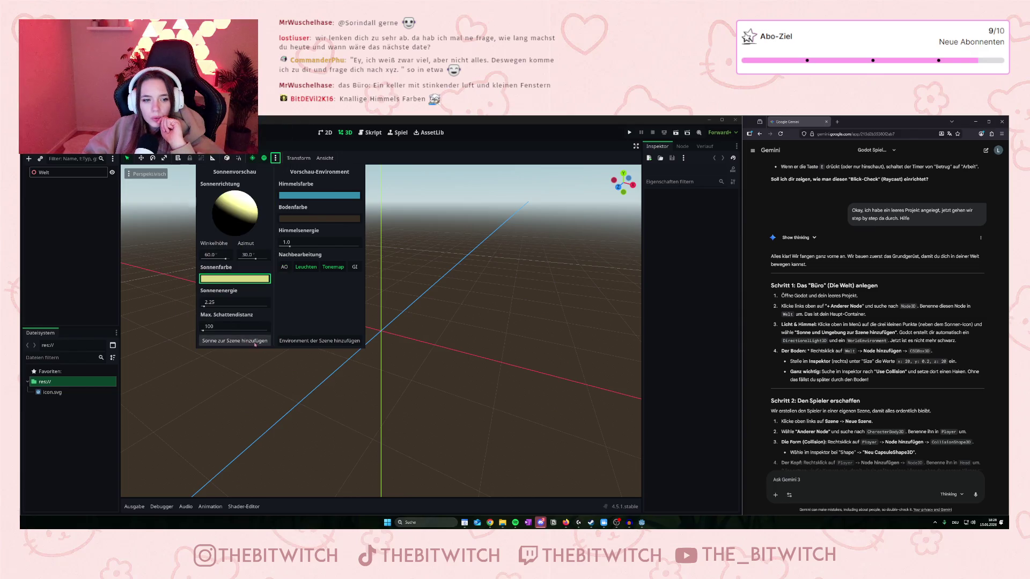
Add the preview environment and sun to the scene as WorldEnvironment and DirectionalLight3D.
click(291, 341)
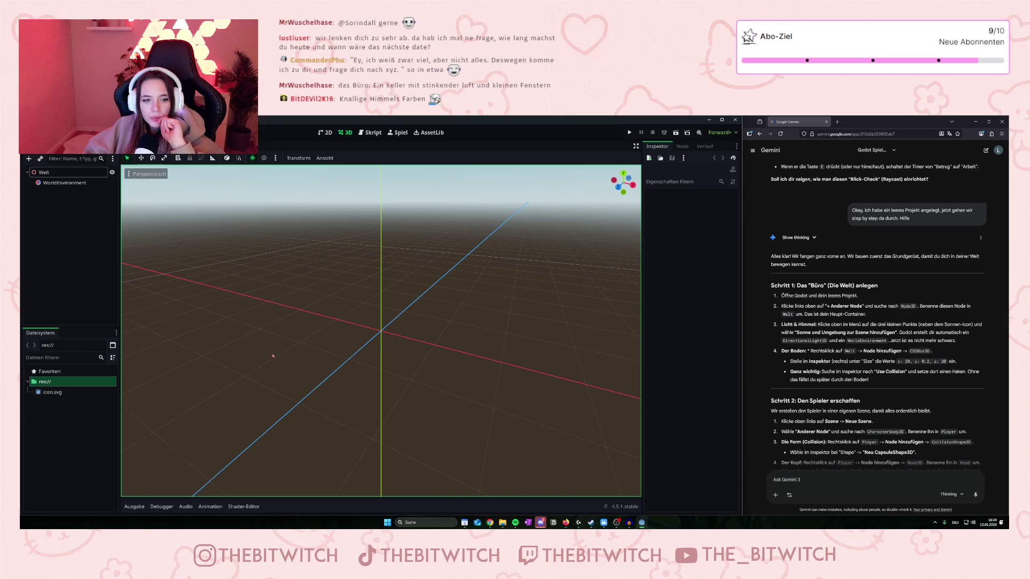
click(252, 158)
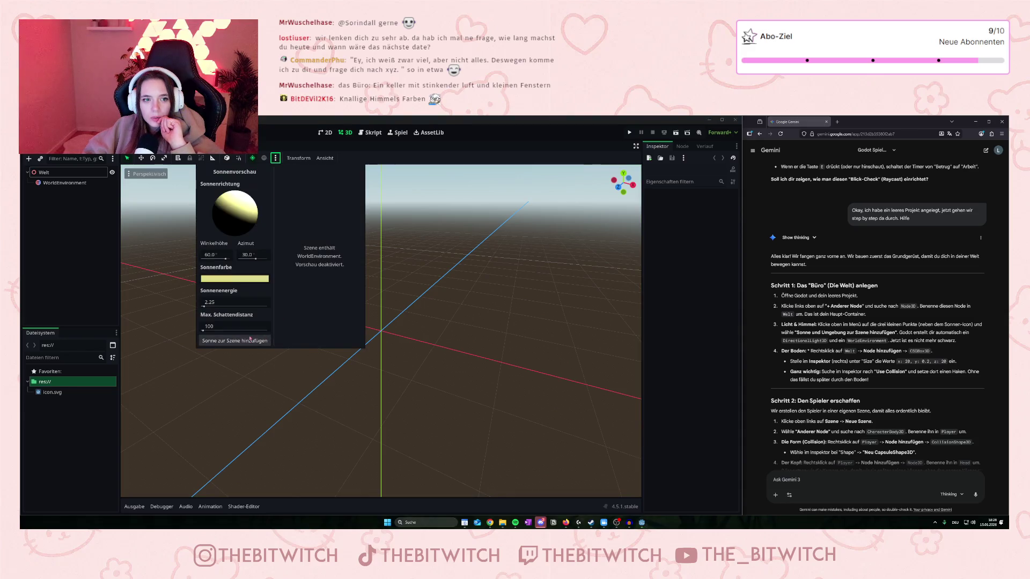
click(245, 342)
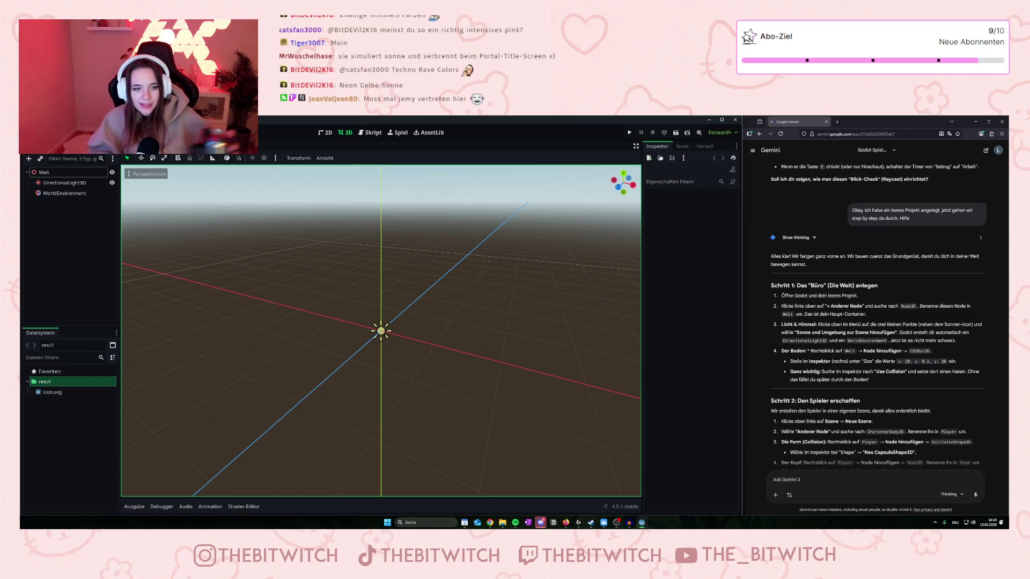
Nest DirectionalLight3D under WorldEnvironment and set its Light colour to a paler cream.
click(74, 185)
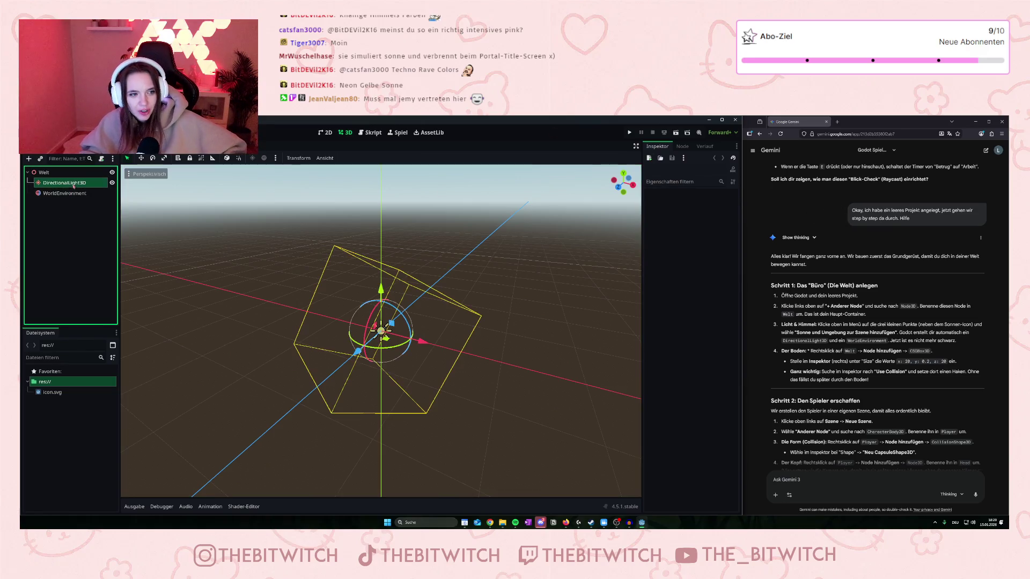
drag(73, 185, 65, 193)
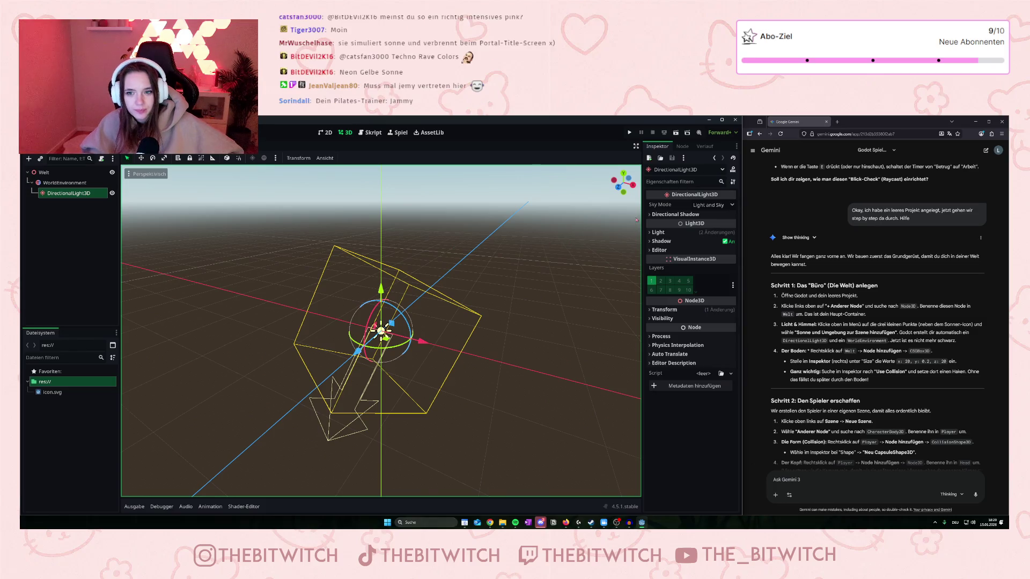
click(658, 232)
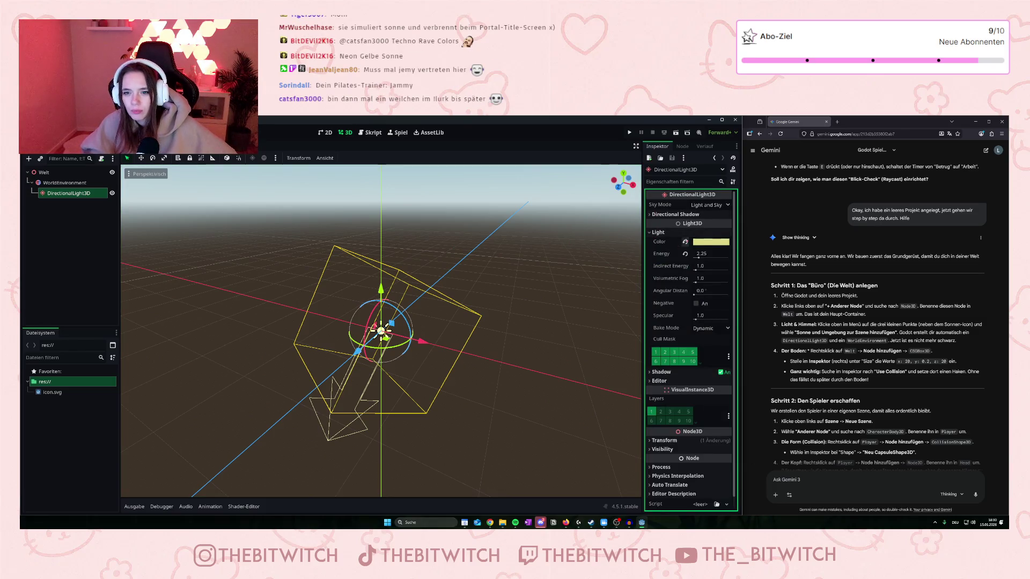
click(711, 242)
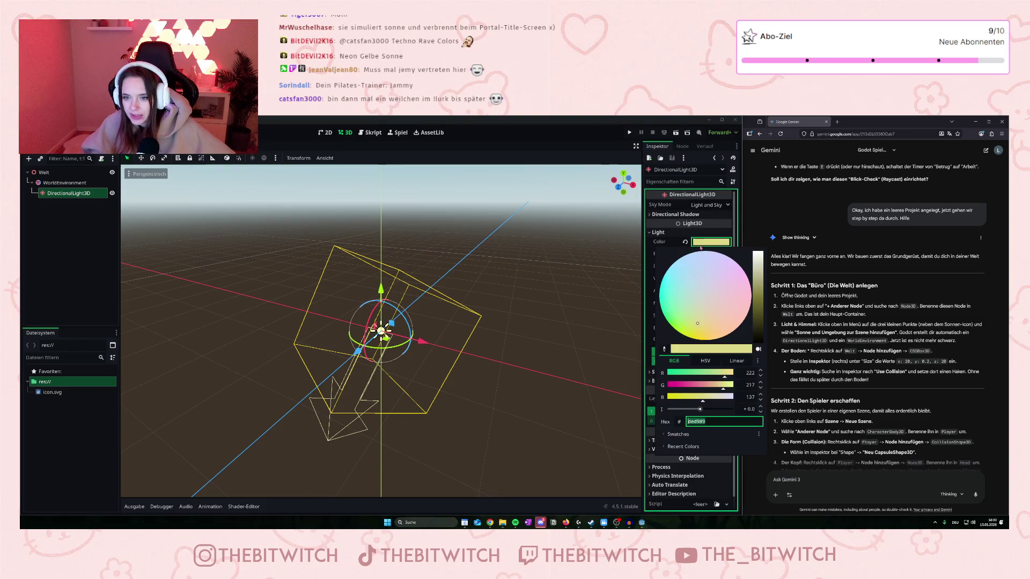
click(698, 324)
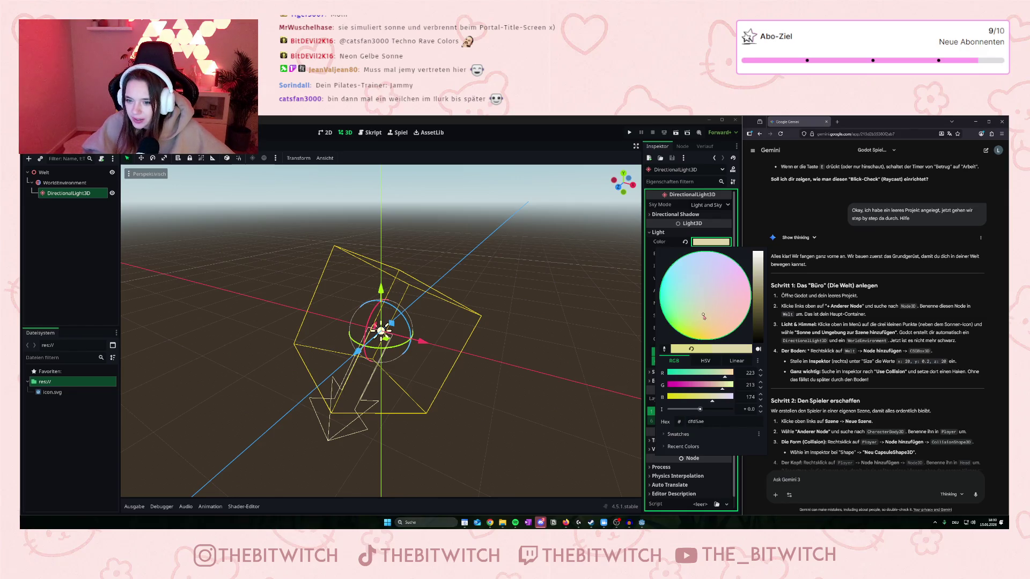
drag(703, 317, 702, 314)
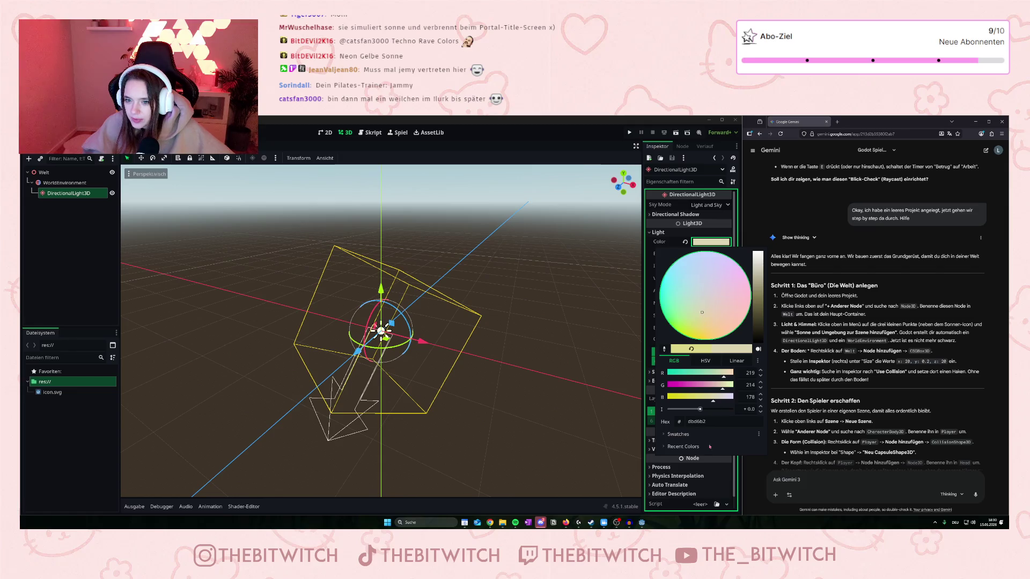
click(680, 236)
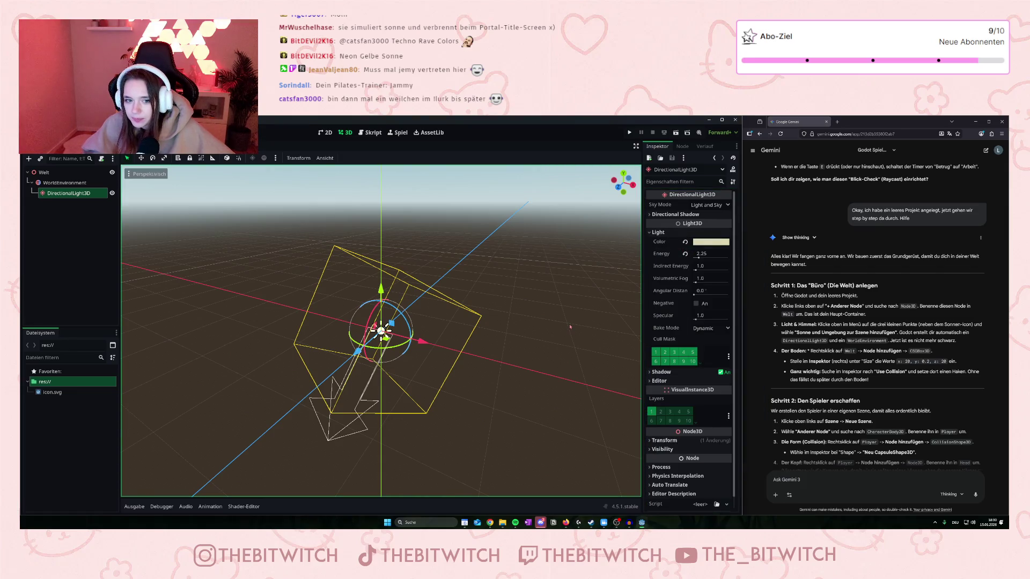
scroll(570, 327, down, 3)
scroll(571, 326, up, 5)
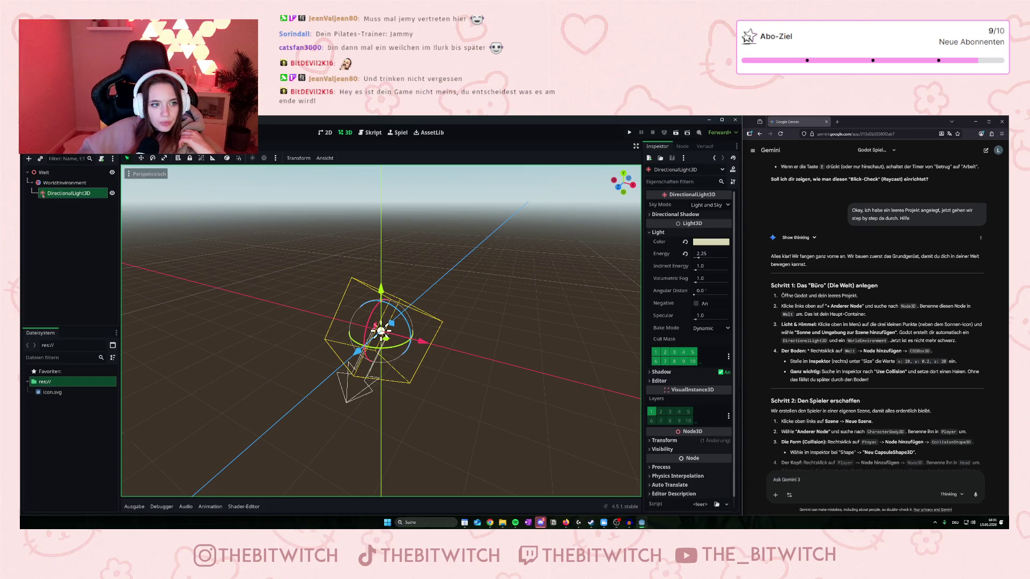
Move DirectionalLight3D above WorldEnvironment so both sit directly under Welt.
click(43, 195)
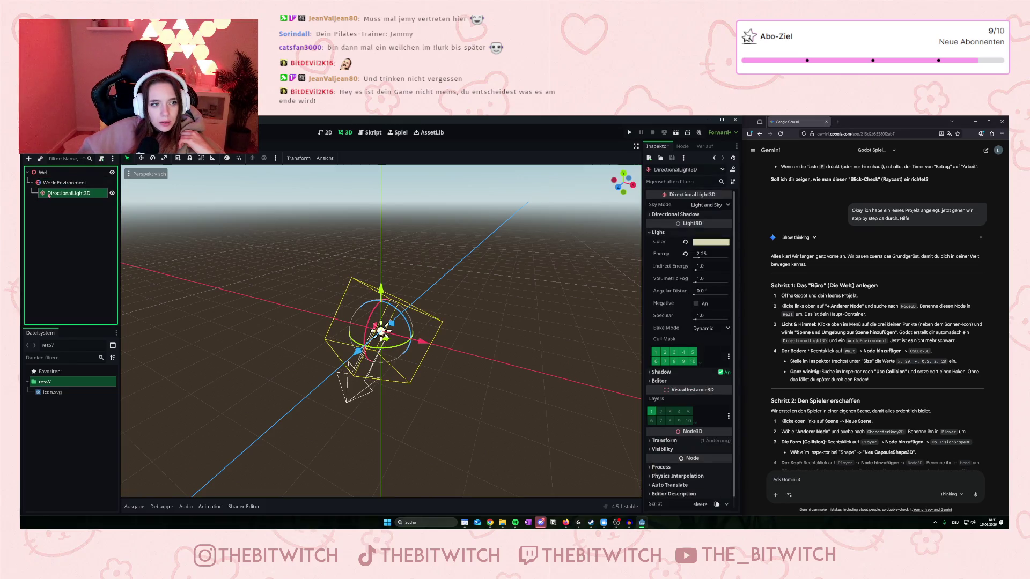
click(51, 201)
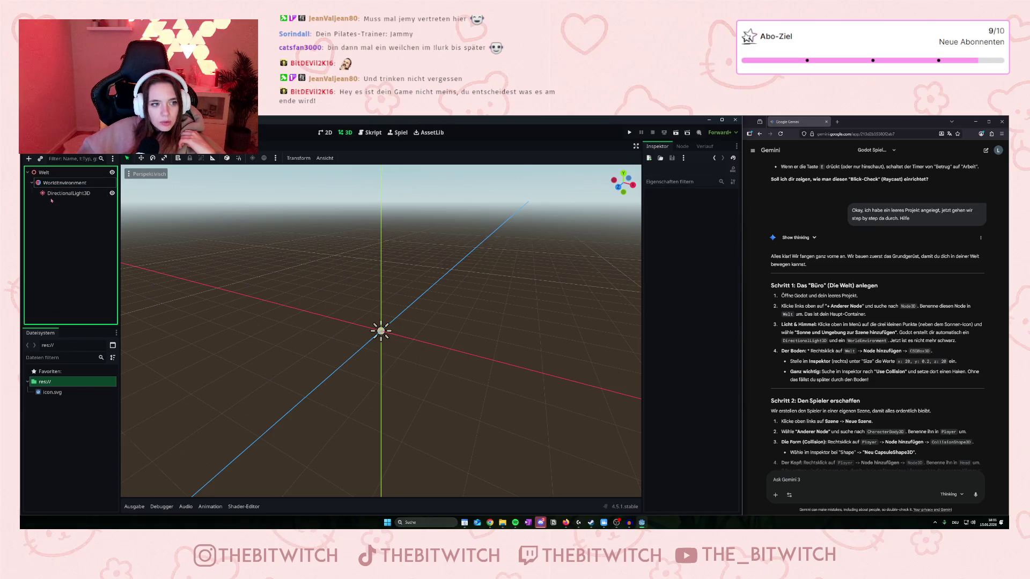
drag(56, 196, 49, 180)
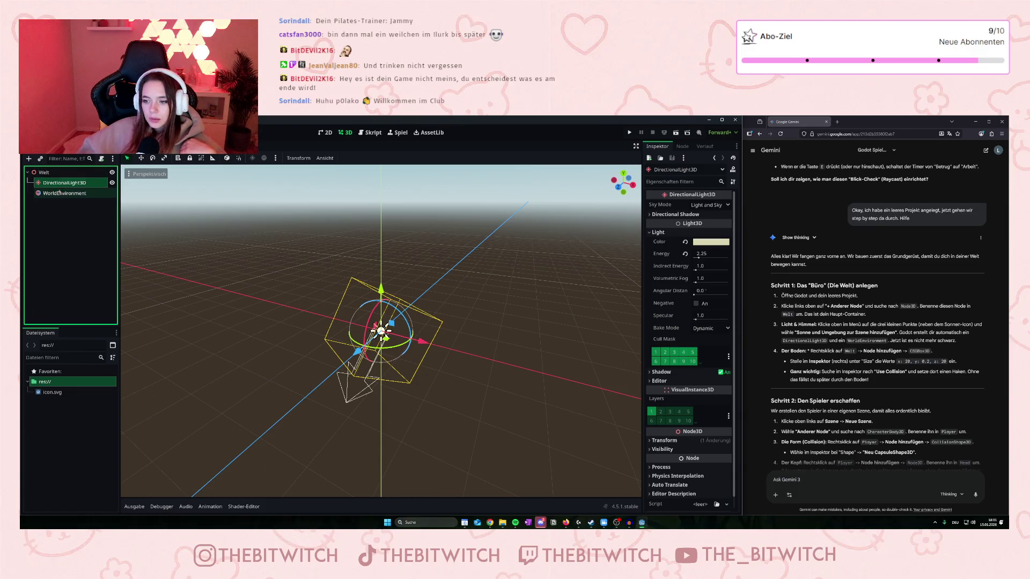
click(60, 193)
Add a CSGBox3D child node under the Welt root.
right_click(60, 193)
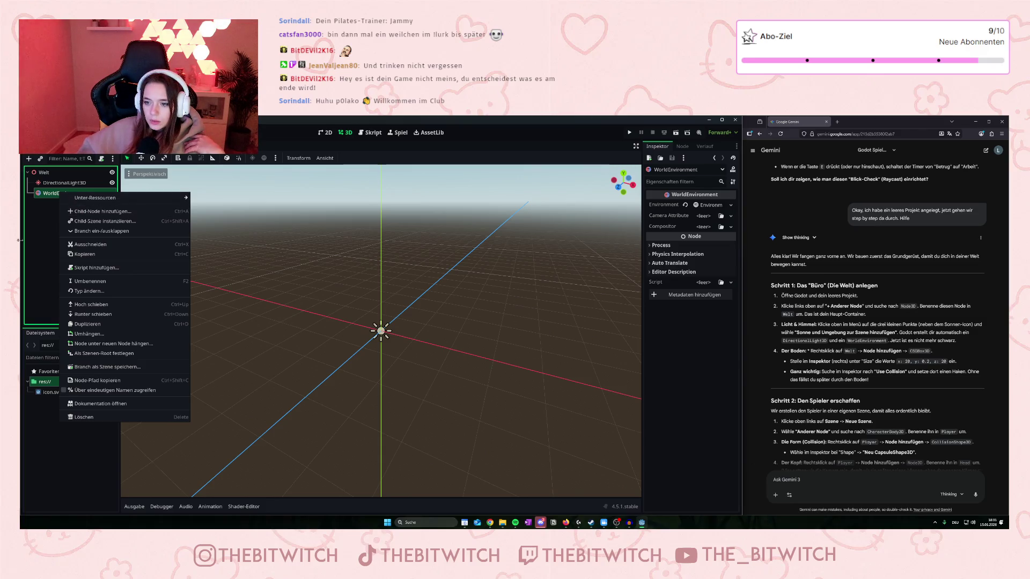
click(40, 242)
click(43, 172)
right_click(47, 174)
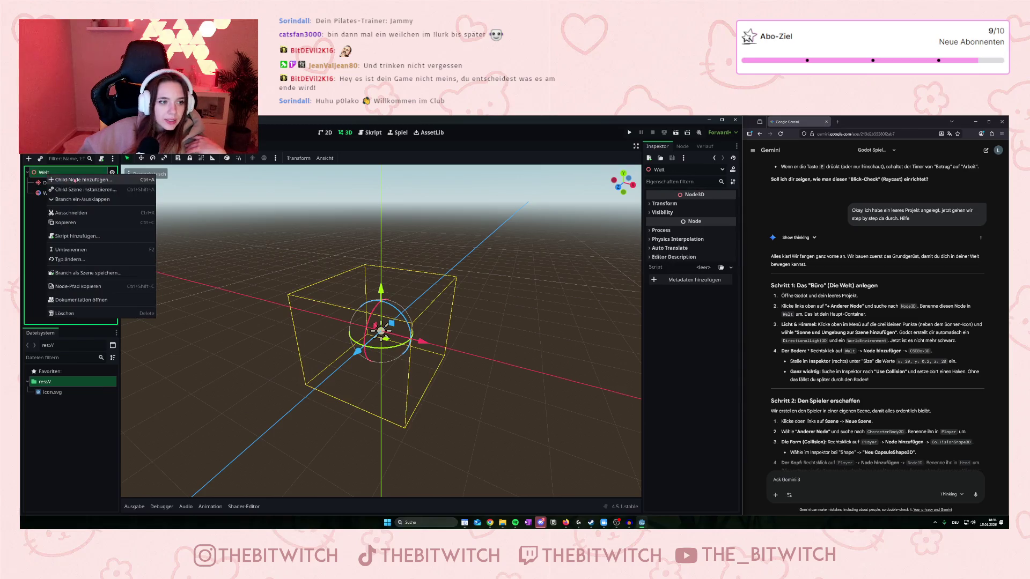
click(75, 180)
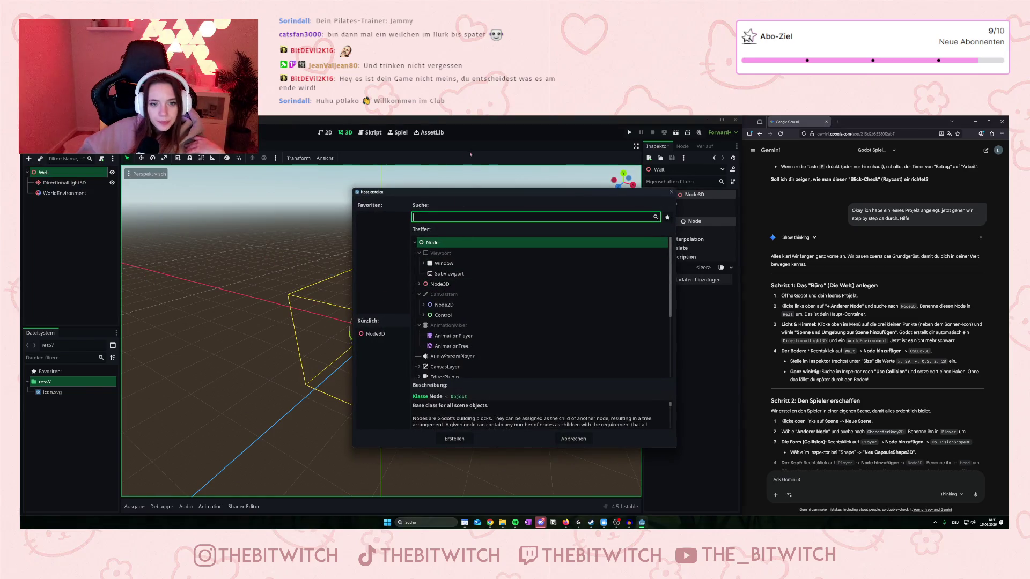
text(csg)
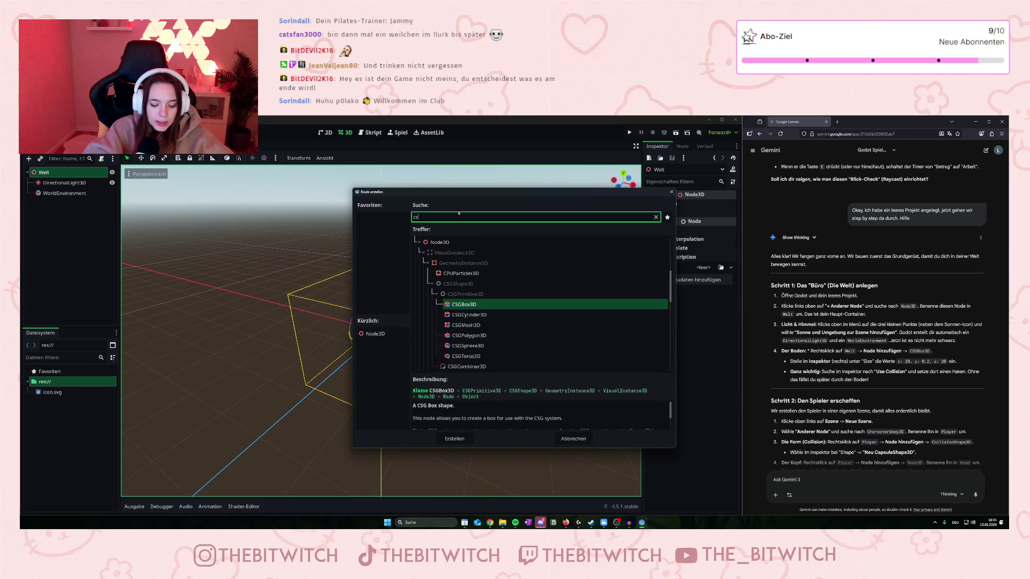
click(513, 307)
double_click(513, 306)
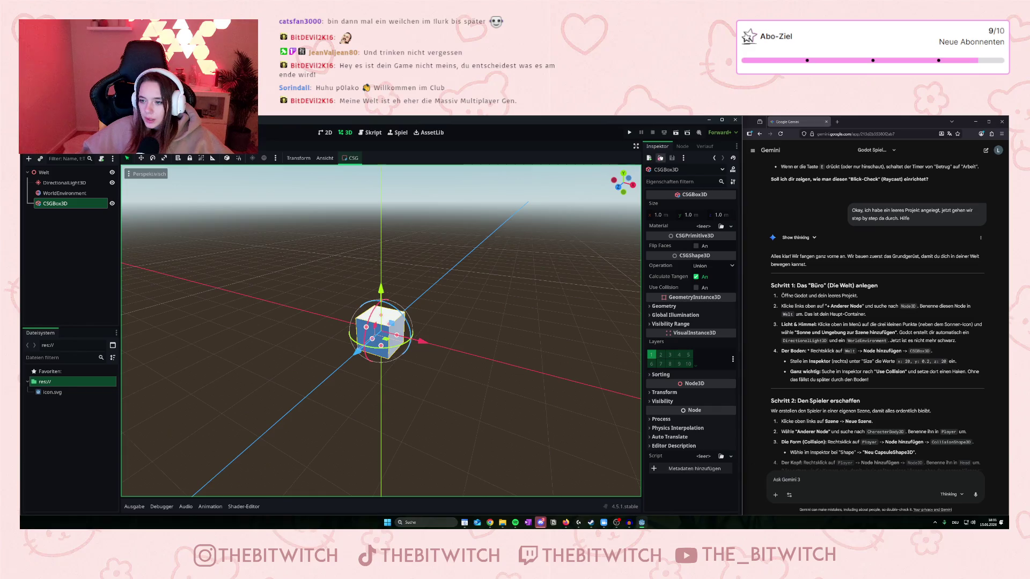
Set the CSGBox3D size to 20 × 0.2 × 20.
click(659, 215)
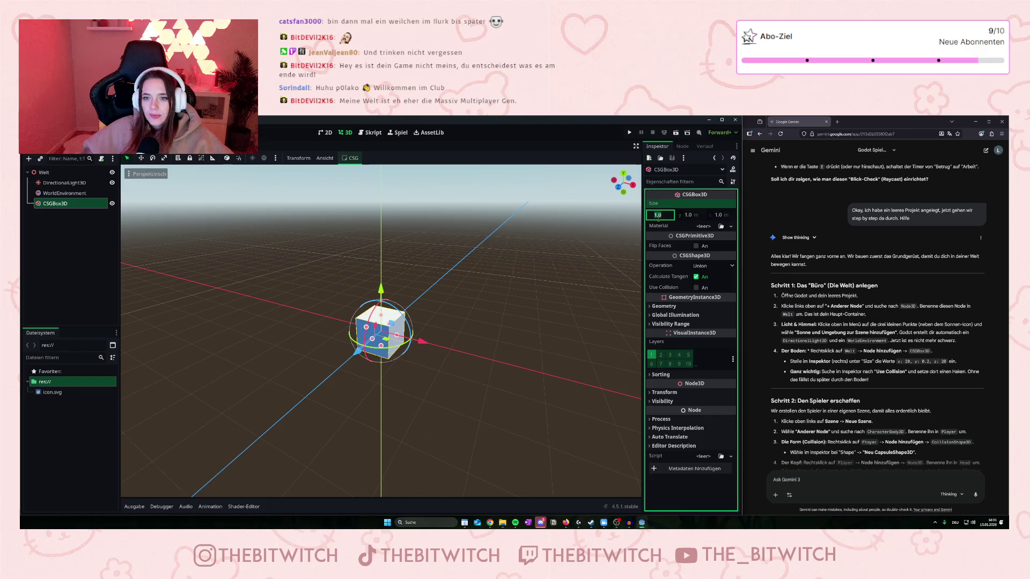
text(20)
key(Return)
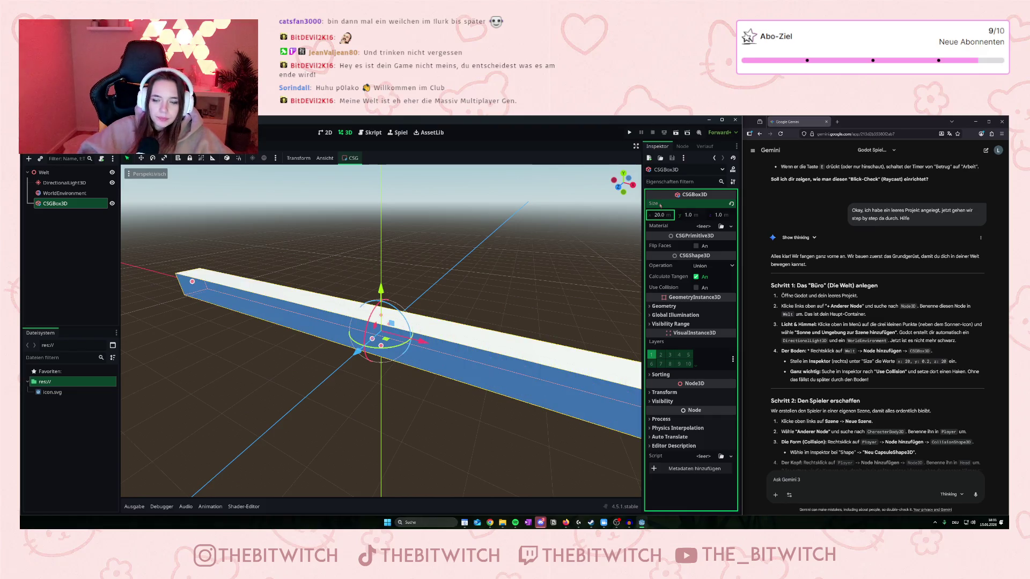
click(693, 216)
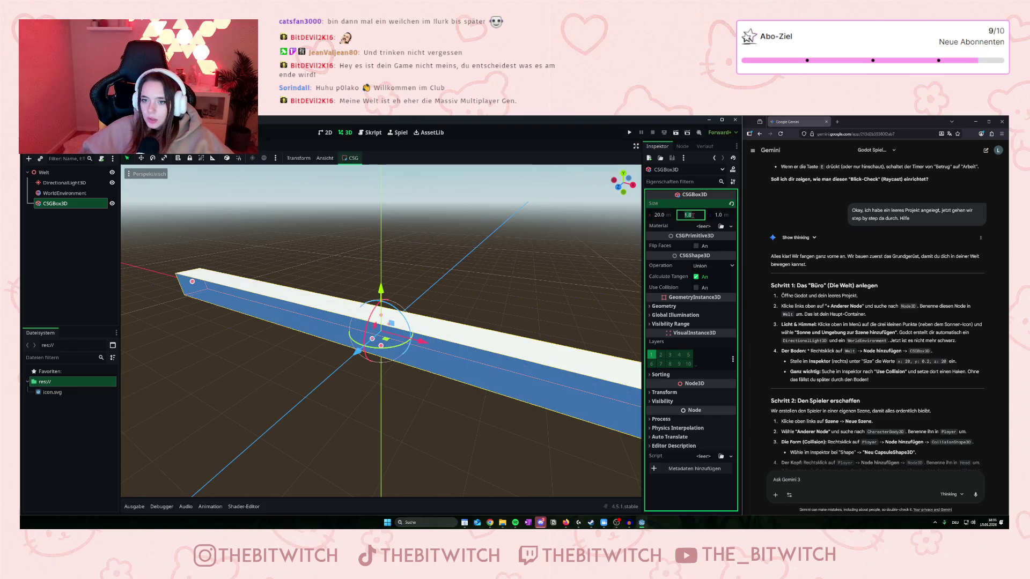
text(0.2)
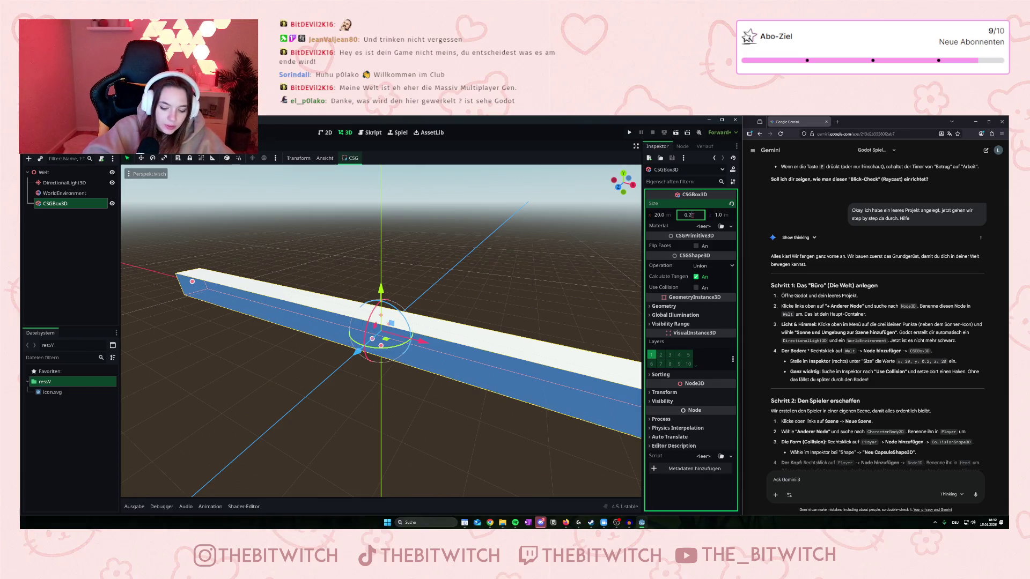
key(Return)
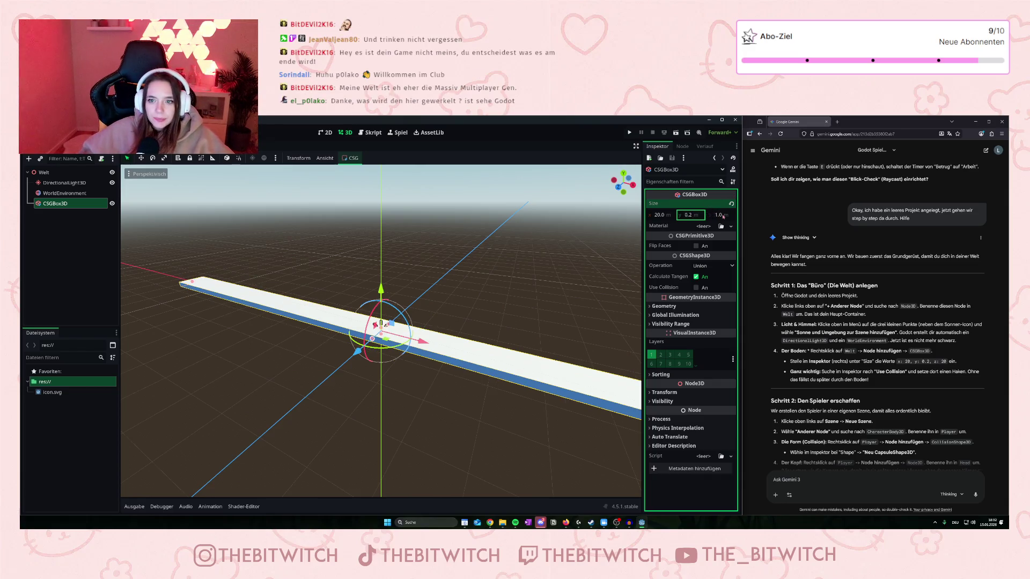
click(727, 219)
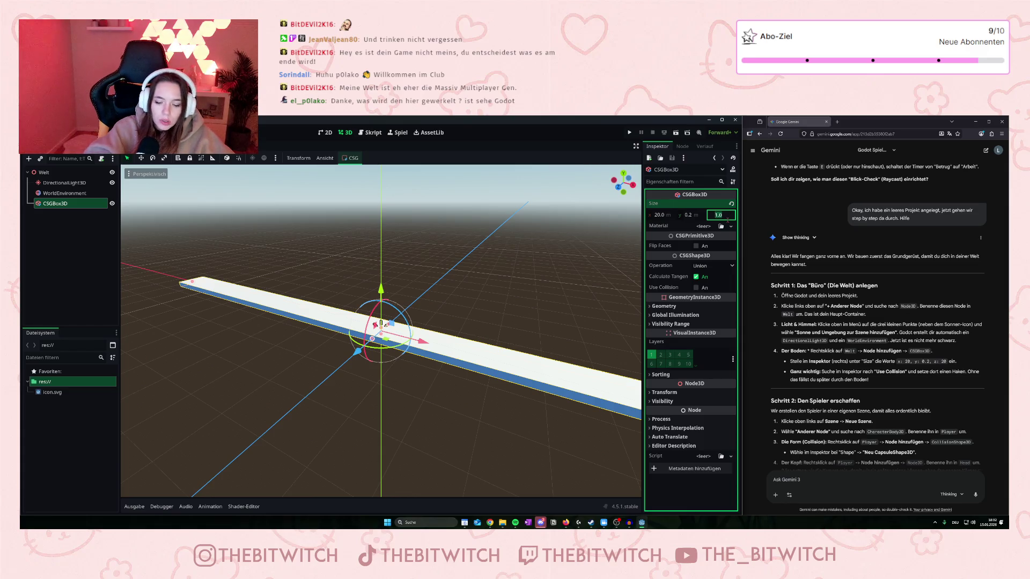
text(20)
key(Return)
scroll(492, 335, down, 6)
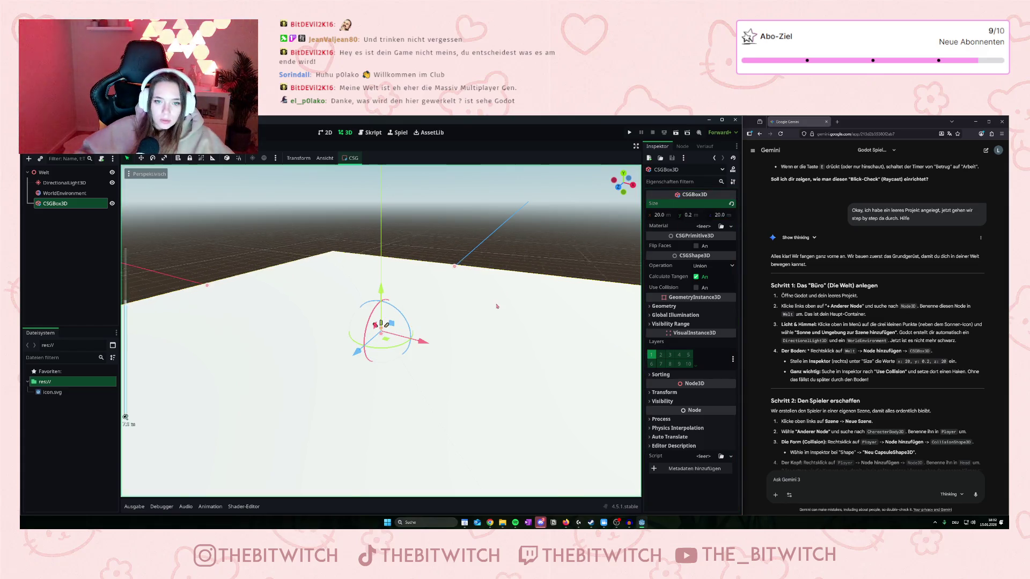
scroll(491, 335, up, 2)
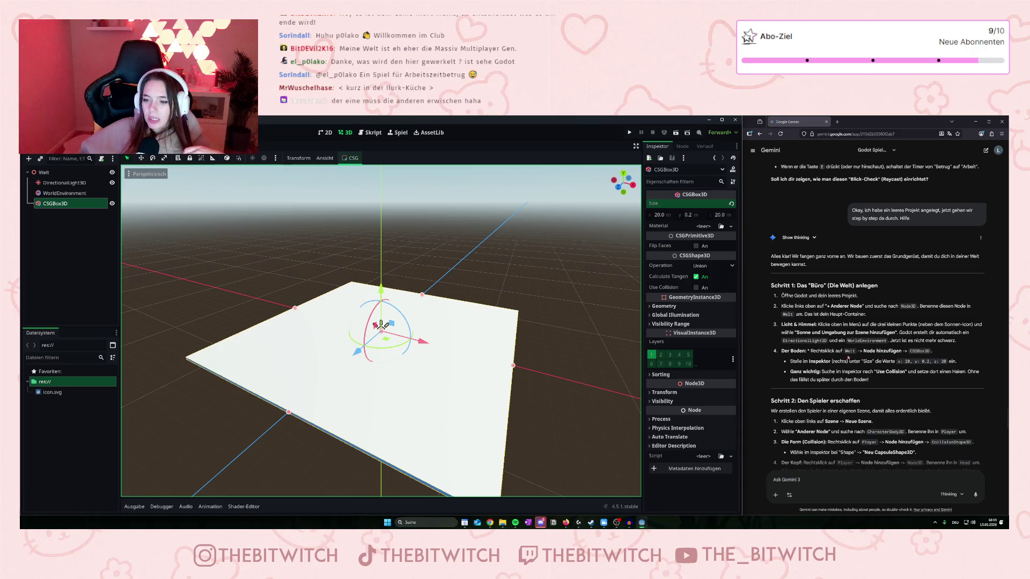
Enable Use Collision on the CSGBox3D floor, leaving collision layer 1 unchanged.
click(695, 288)
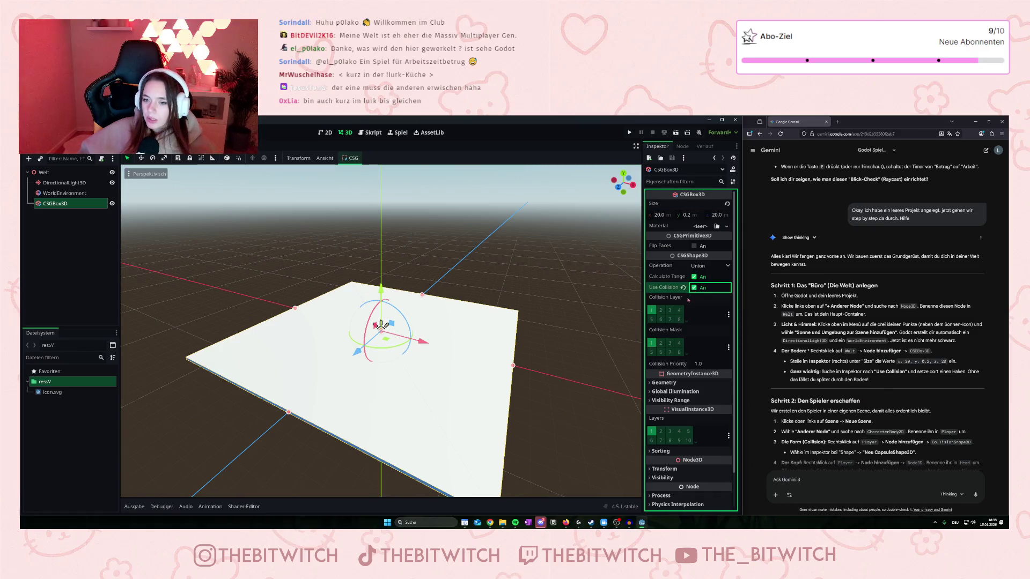
right_click(653, 312)
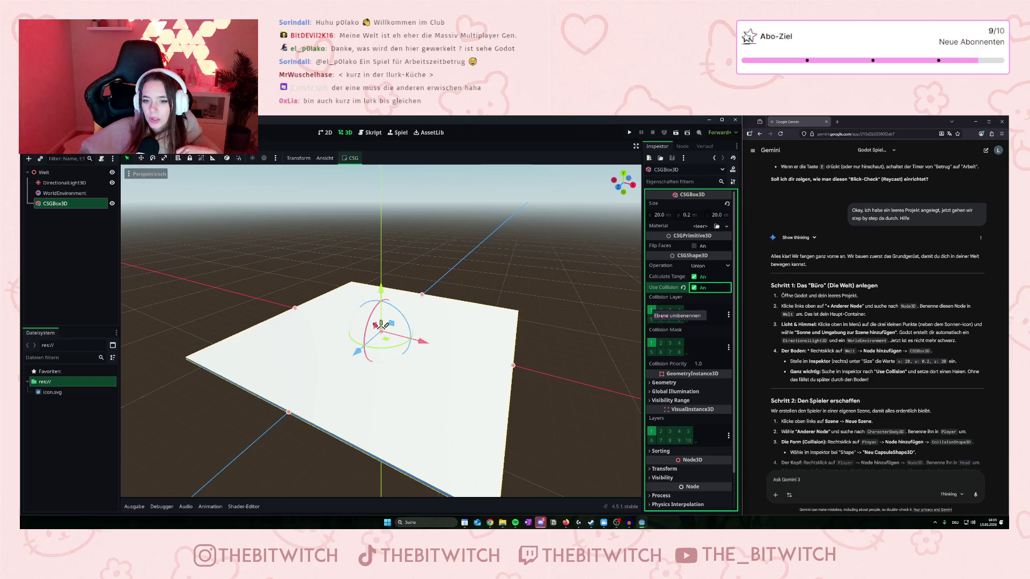
click(671, 315)
click(563, 297)
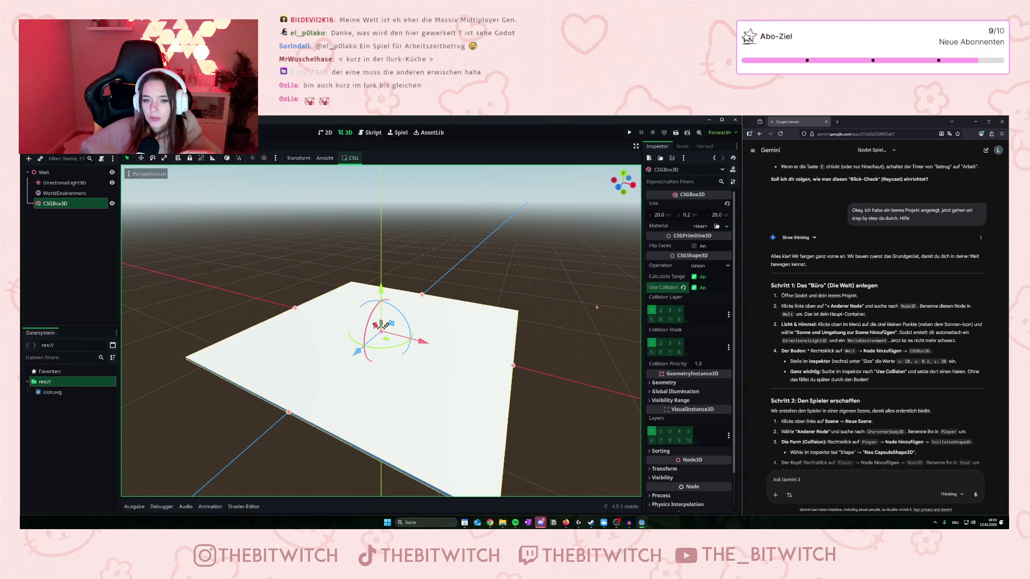
Inspect the 3D physics layer names in Project Settings, then close it without changes.
click(729, 314)
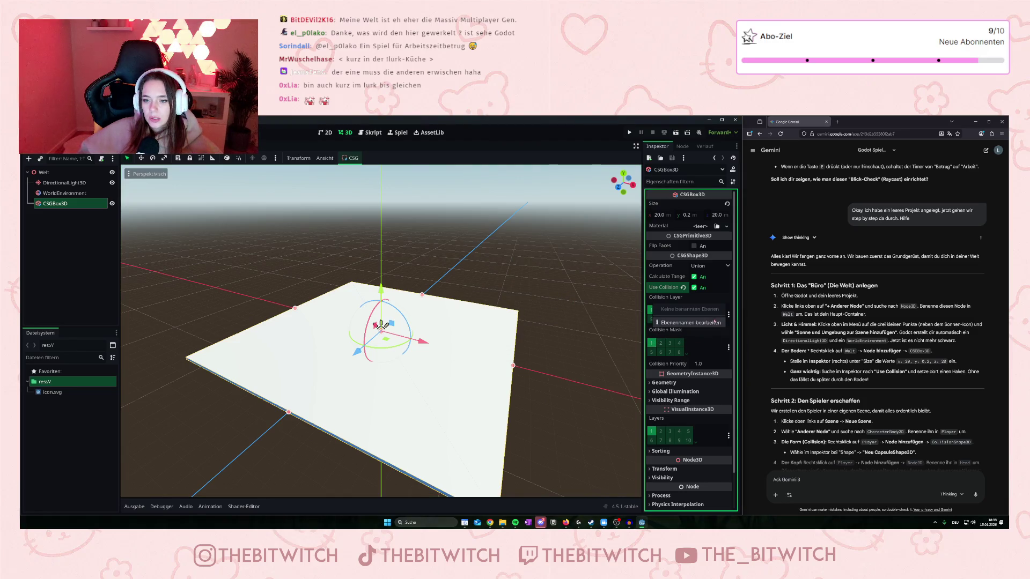
click(708, 325)
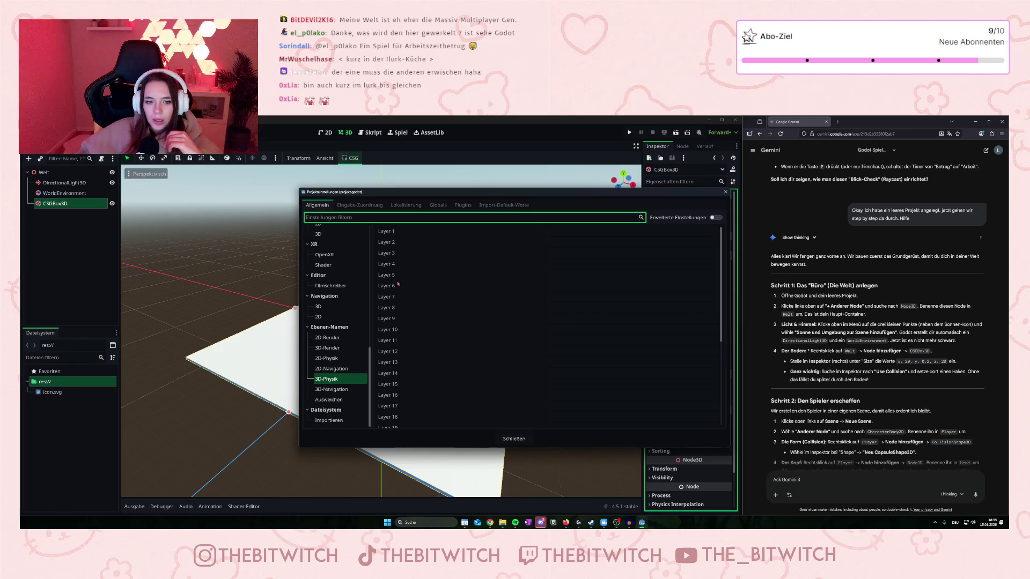
click(388, 233)
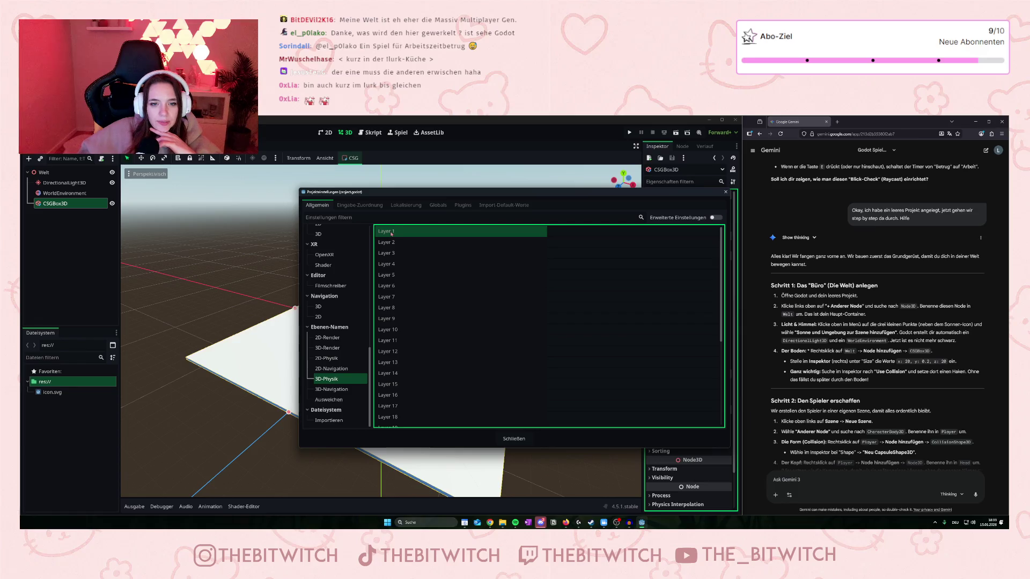
right_click(393, 234)
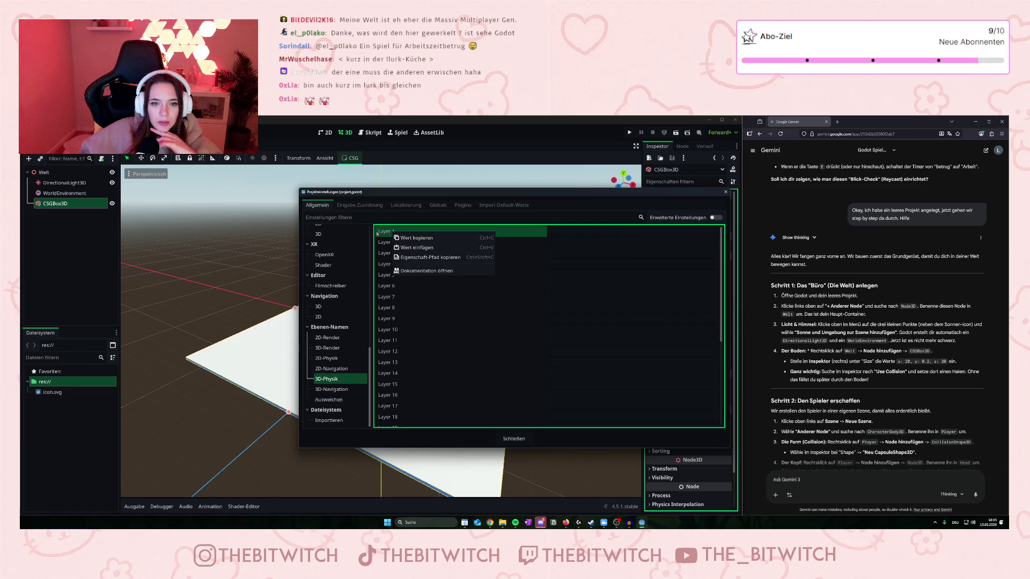
click(379, 234)
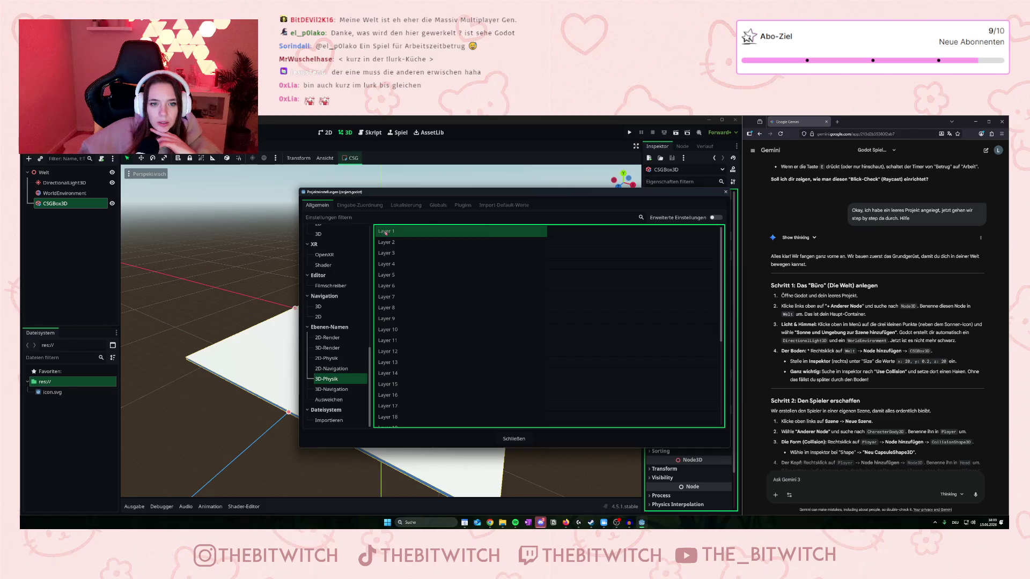
right_click(385, 233)
key(Escape)
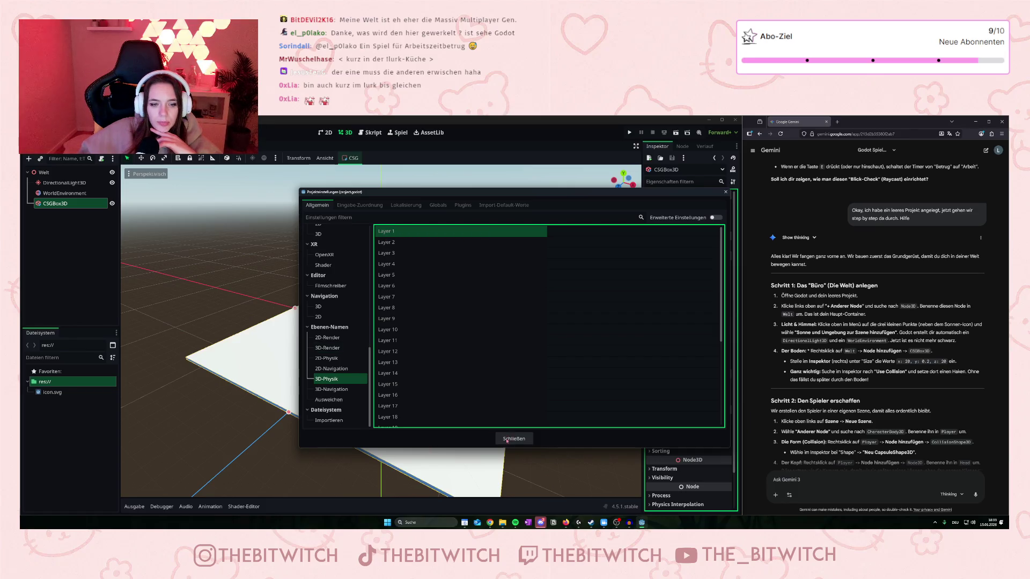
right_click(390, 232)
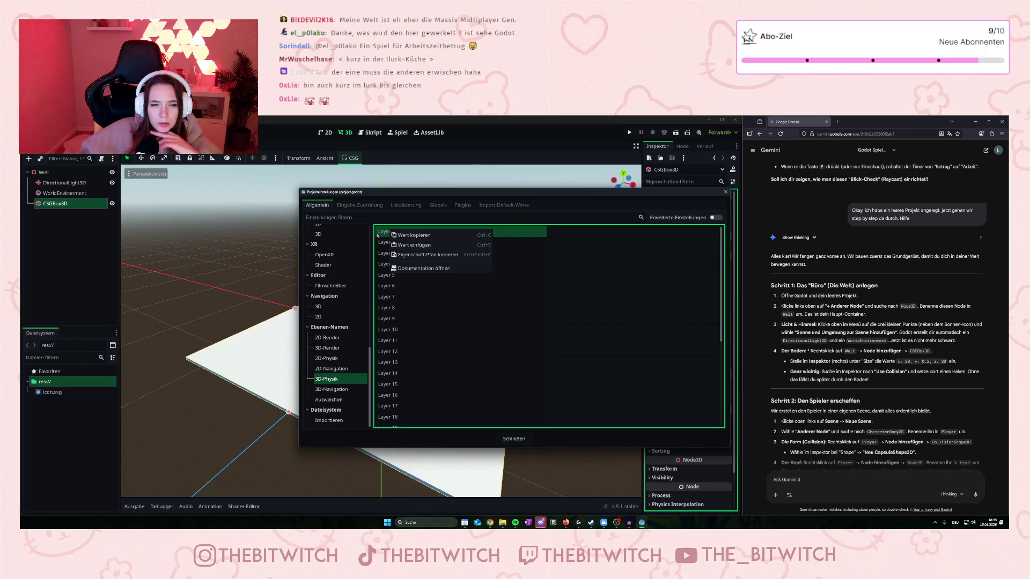
key(Escape)
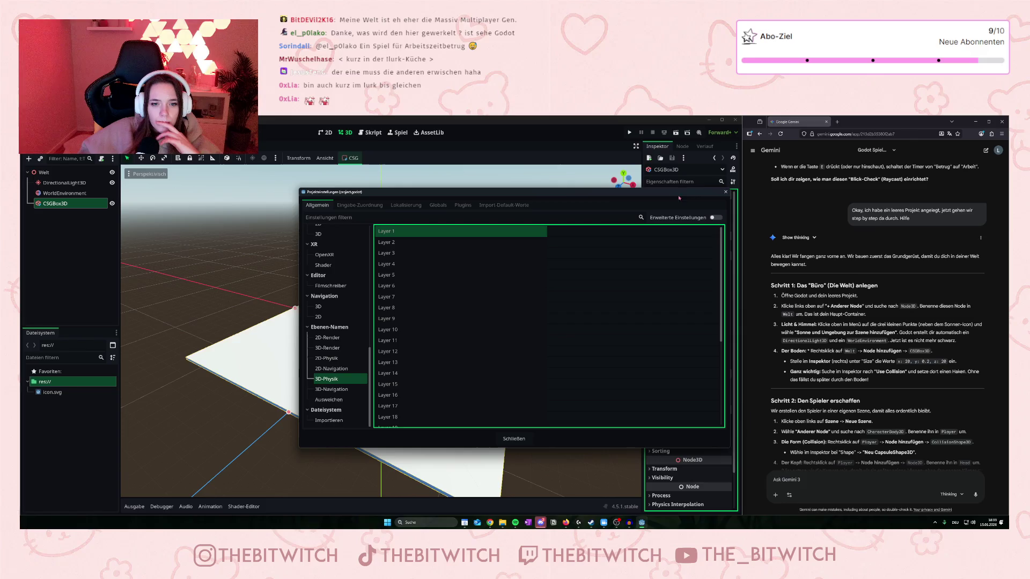
click(514, 439)
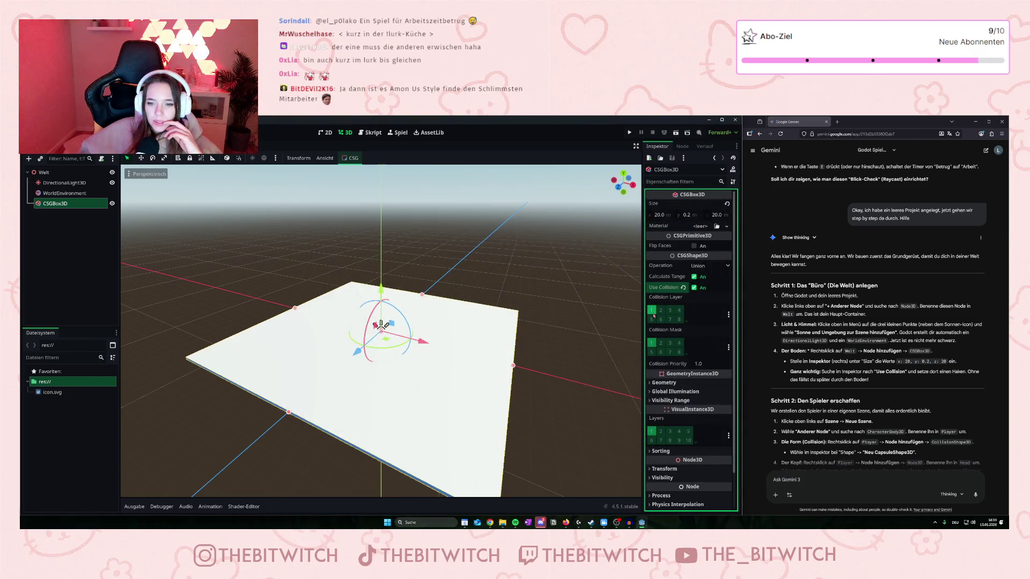
Name collision layer 2 'Player', abandoning a rename of layer 1.
right_click(652, 311)
click(664, 321)
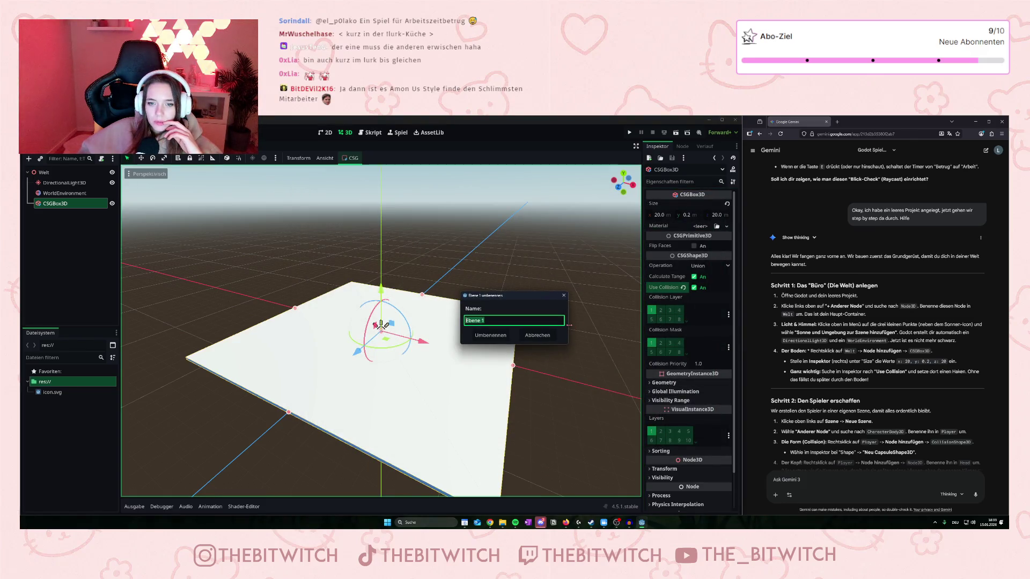
text(World)
key(Escape)
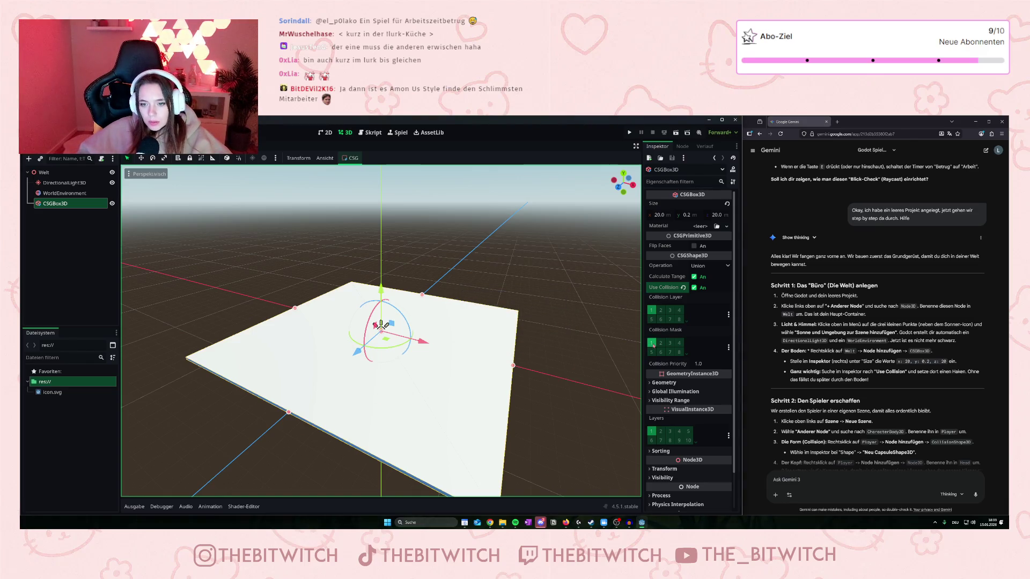
right_click(661, 311)
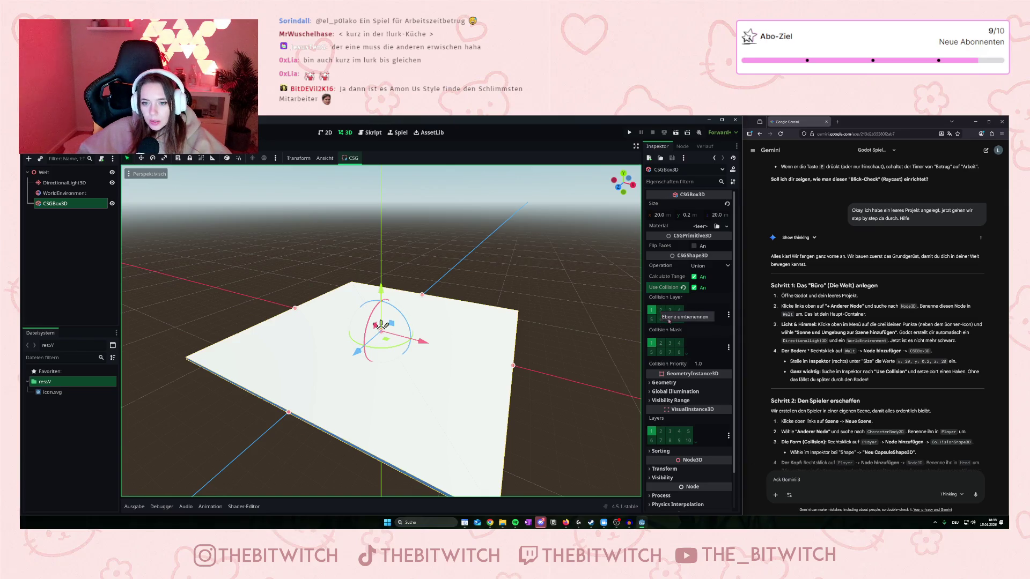
click(686, 316)
text(Player)
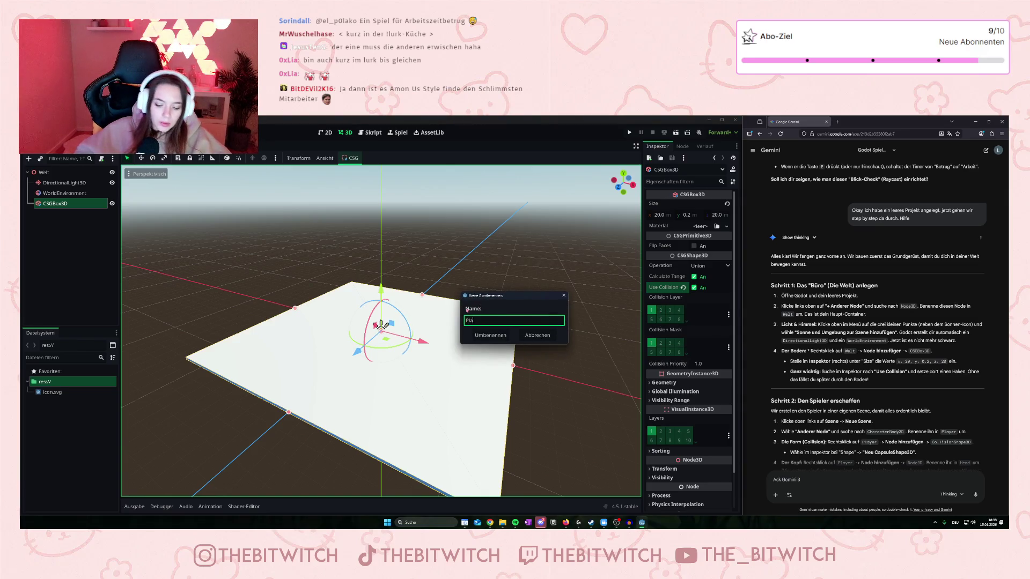
click(506, 335)
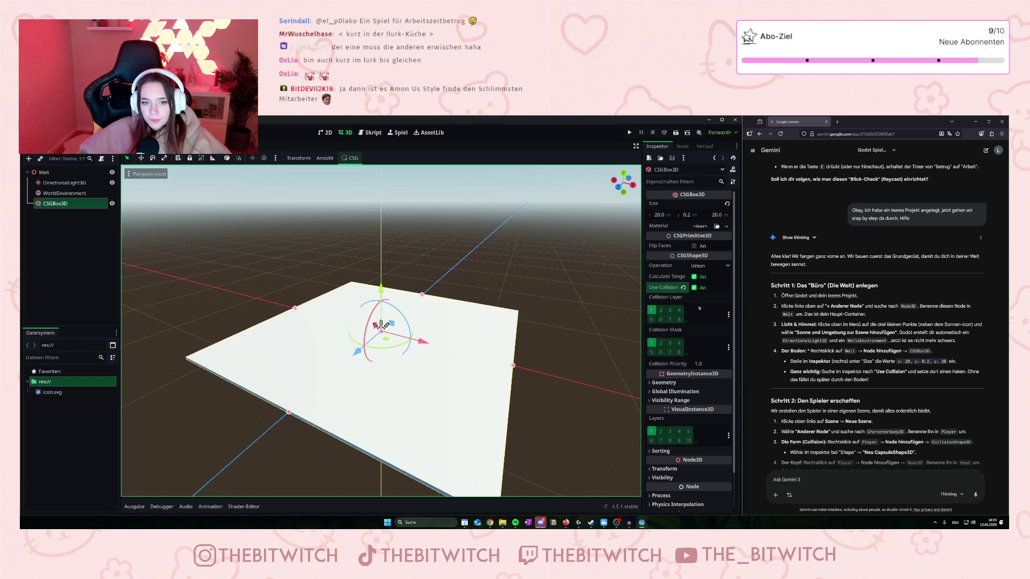
Rename collision layer 3 to 'Ob' for objects.
right_click(670, 310)
click(686, 315)
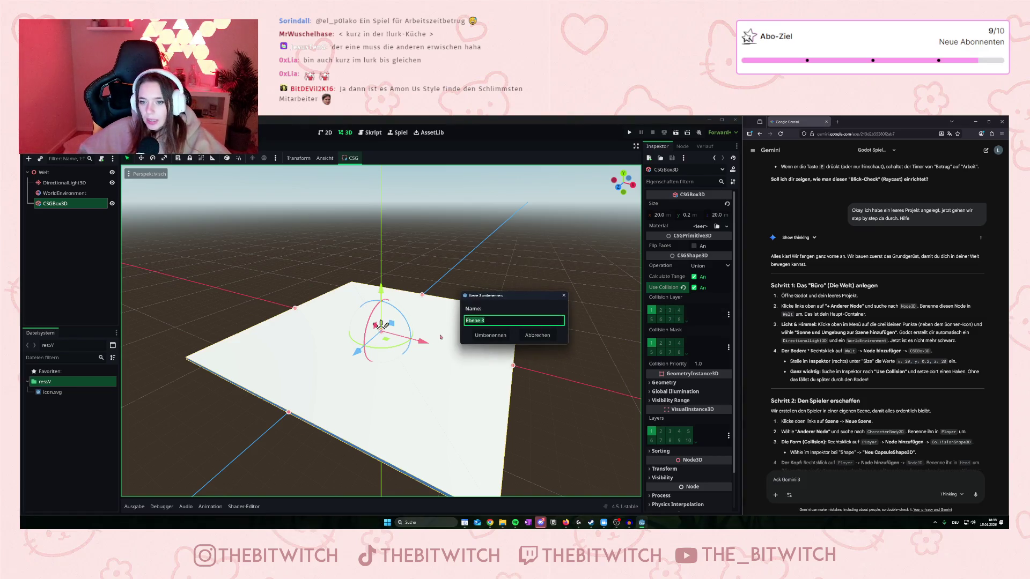
text(Object)
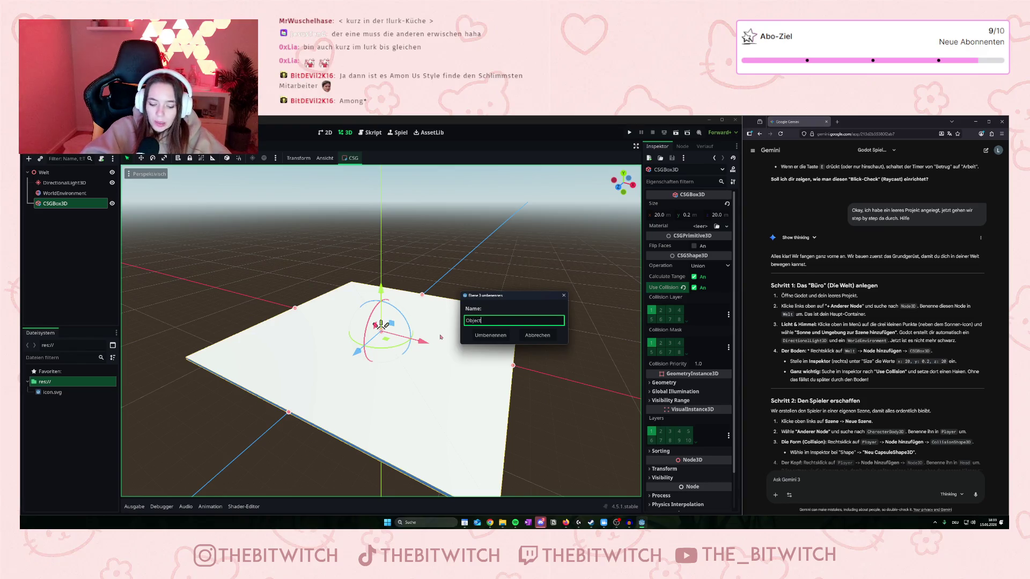
key(Return)
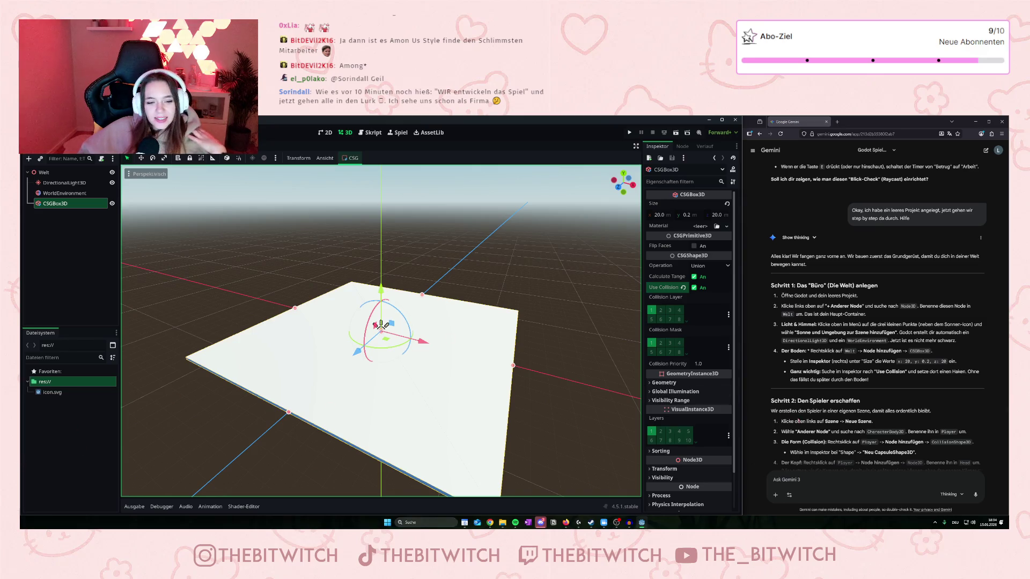
Save the Welt scene as res://welt.tscn, then create a blank new scene.
scroll(848, 363, down, 1)
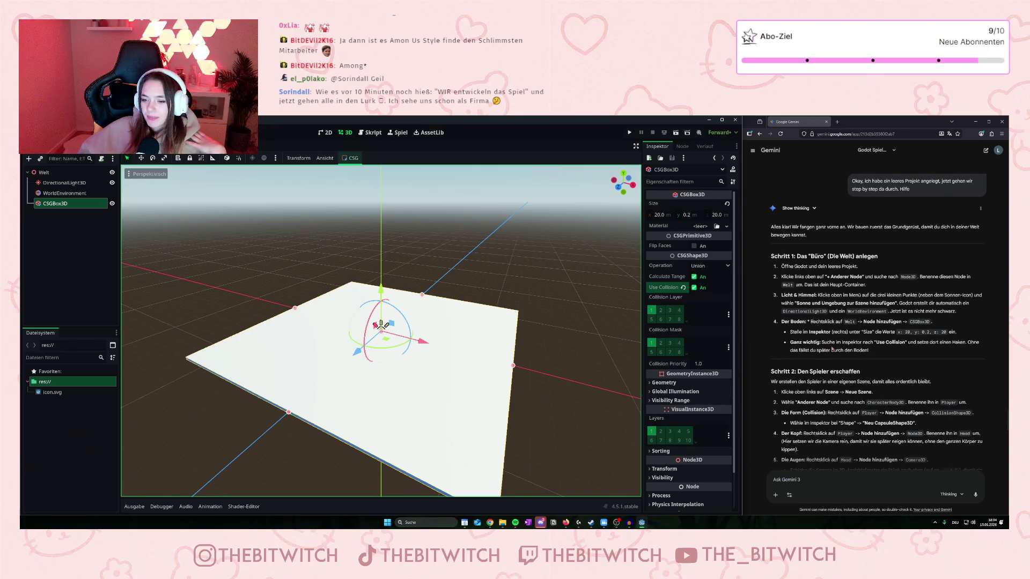
scroll(818, 353, down, 3)
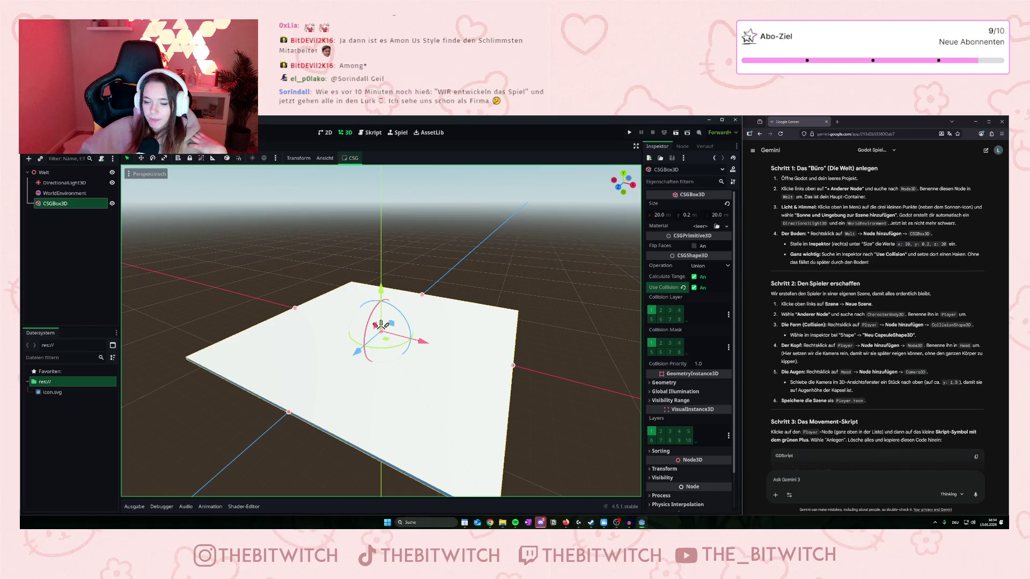
key(ctrl+s)
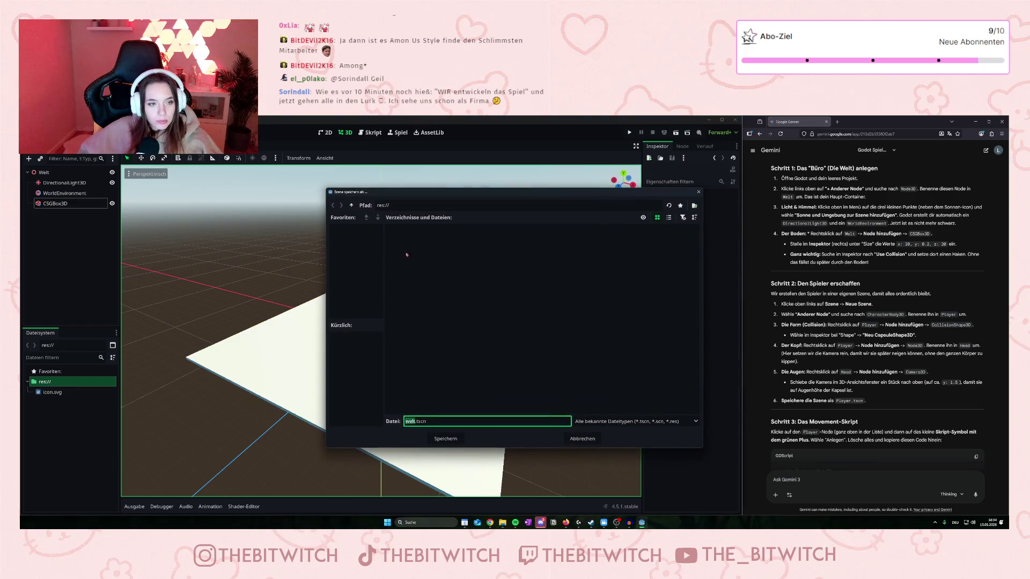
key(Return)
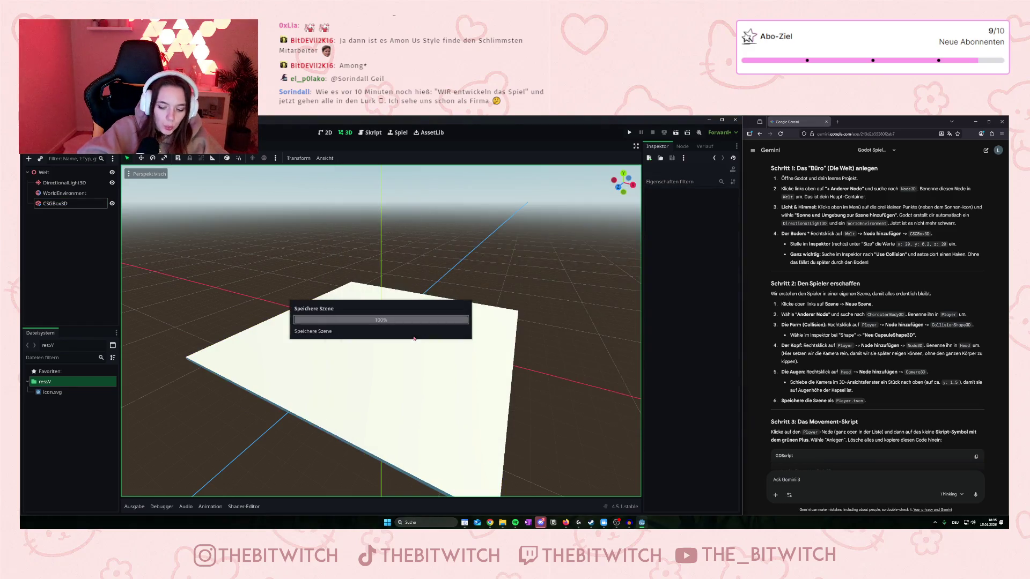
key(ctrl+n)
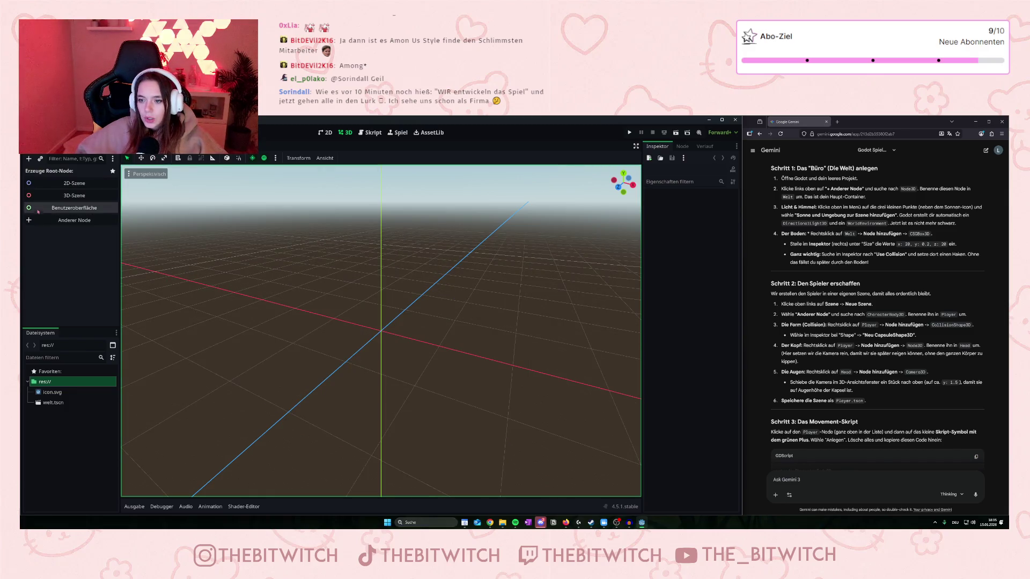
Create a 3D scene with a Node3D root, add a CharacterBody3D child, and view its warning.
click(64, 196)
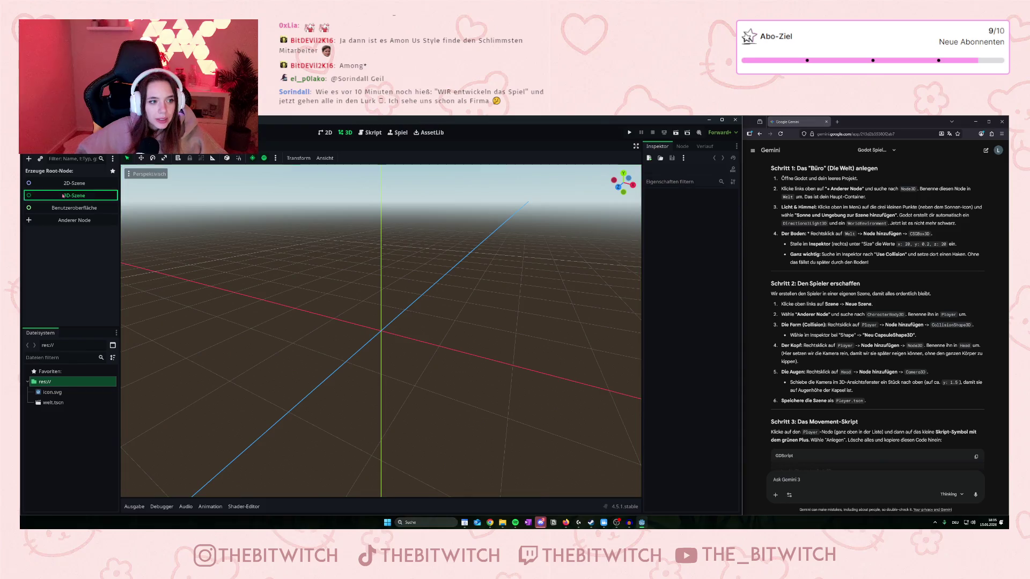
right_click(71, 173)
click(82, 179)
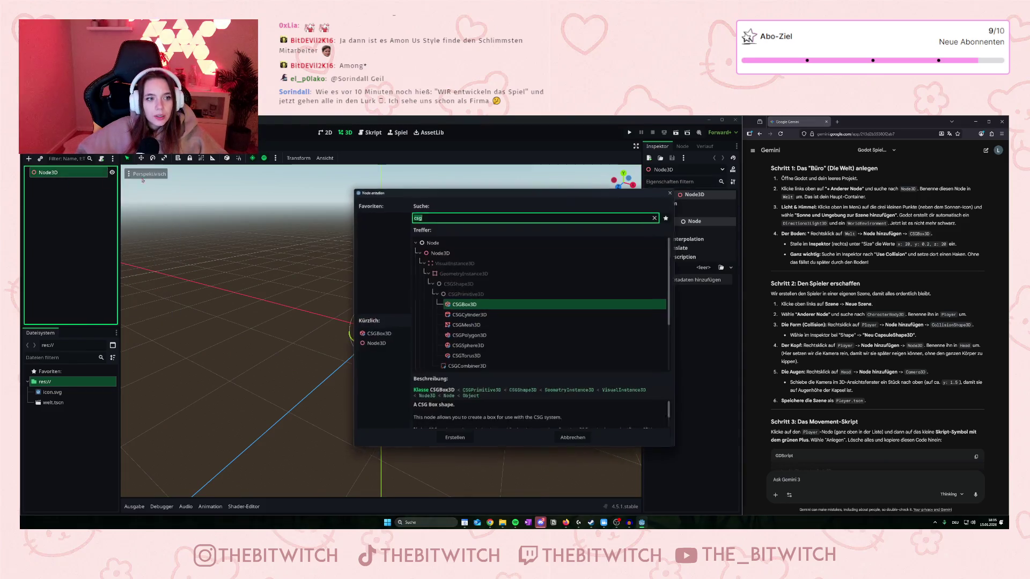
text(char)
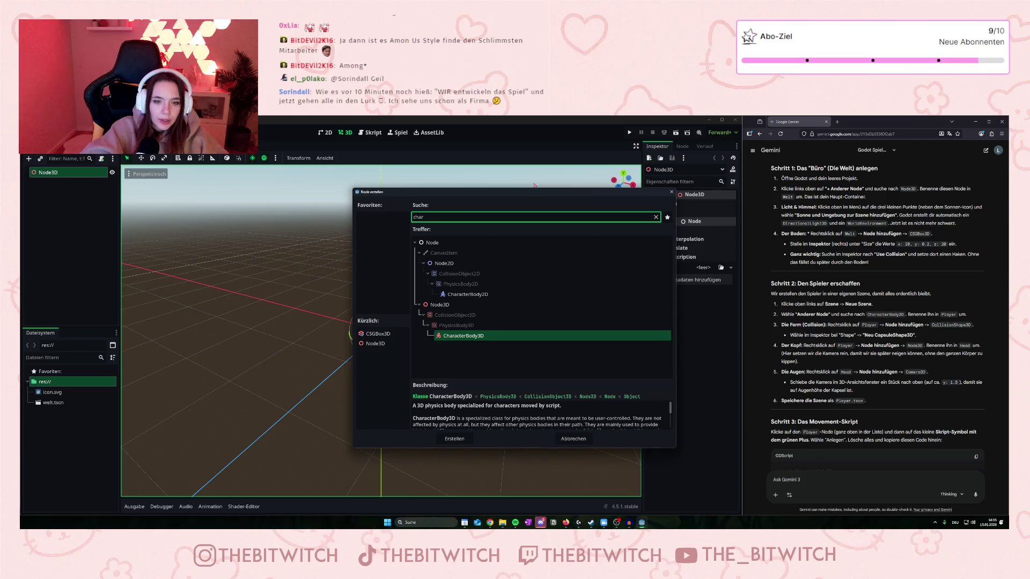
double_click(486, 336)
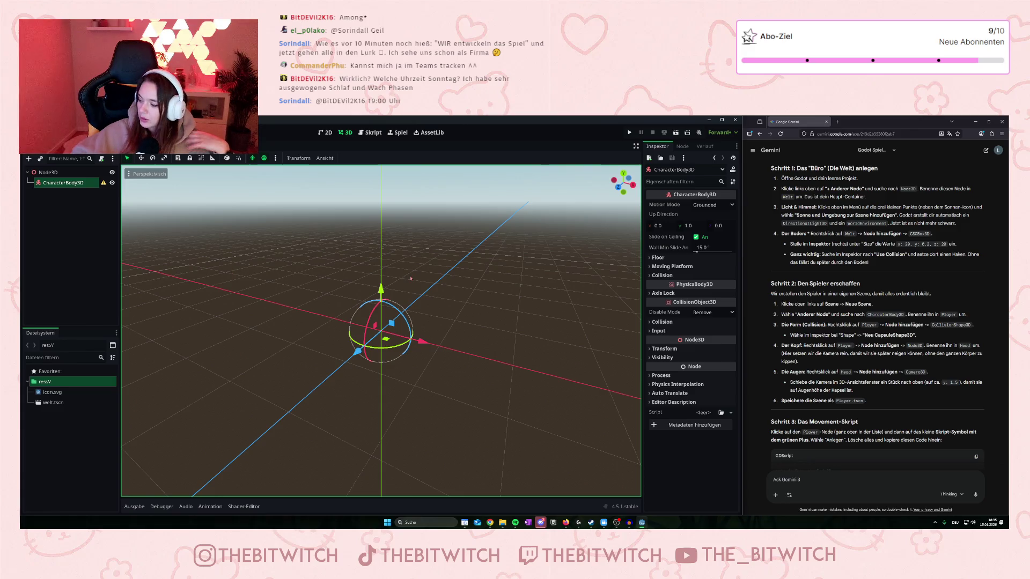
click(104, 183)
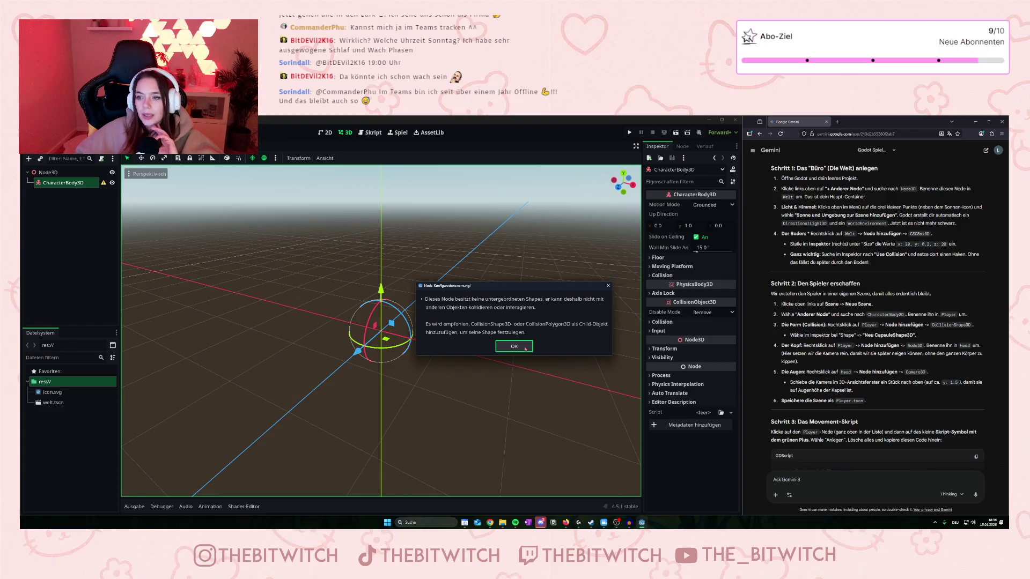
Rename the CharacterBody3D node to 'Player'.
click(525, 347)
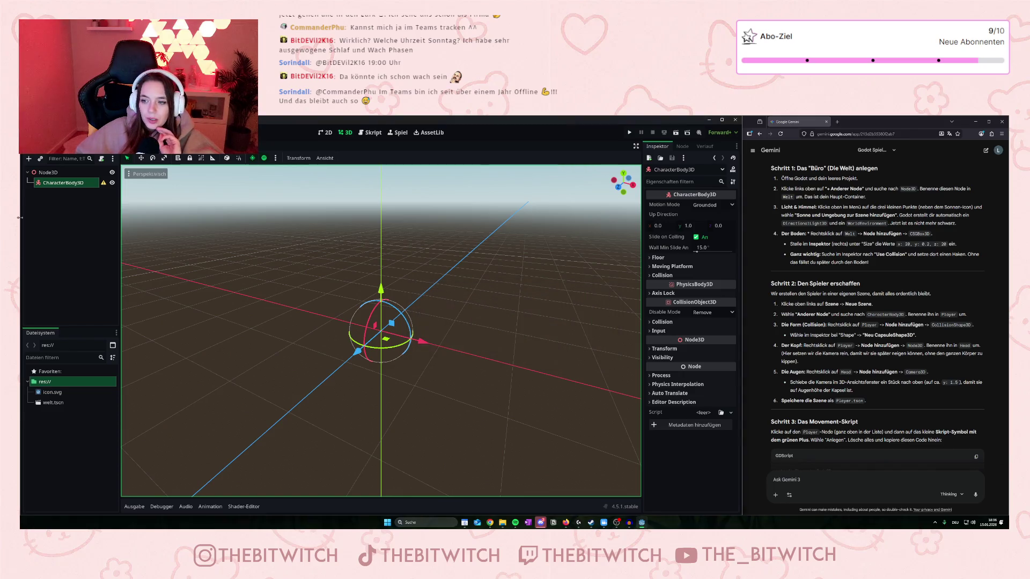
right_click(74, 183)
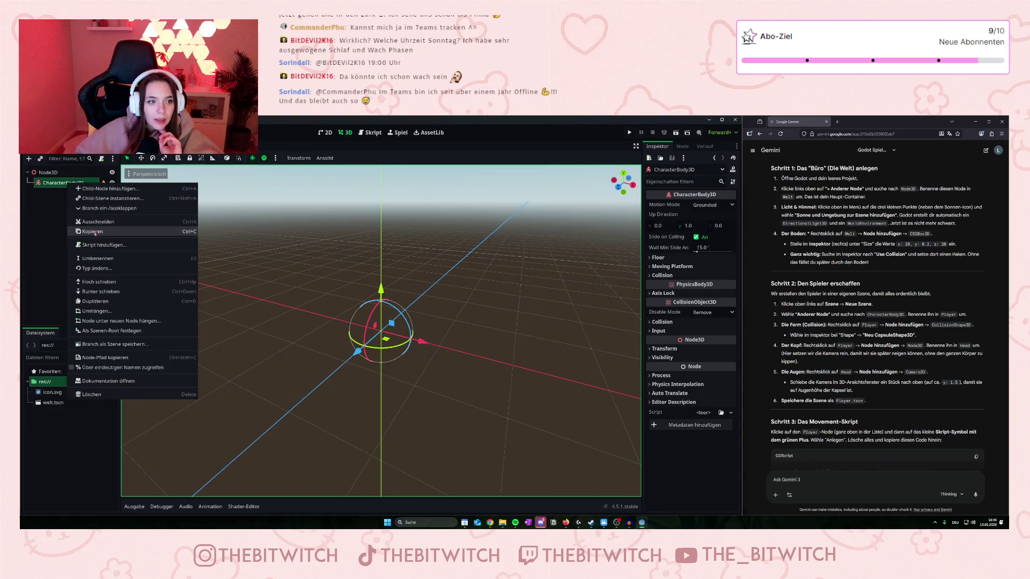
click(98, 258)
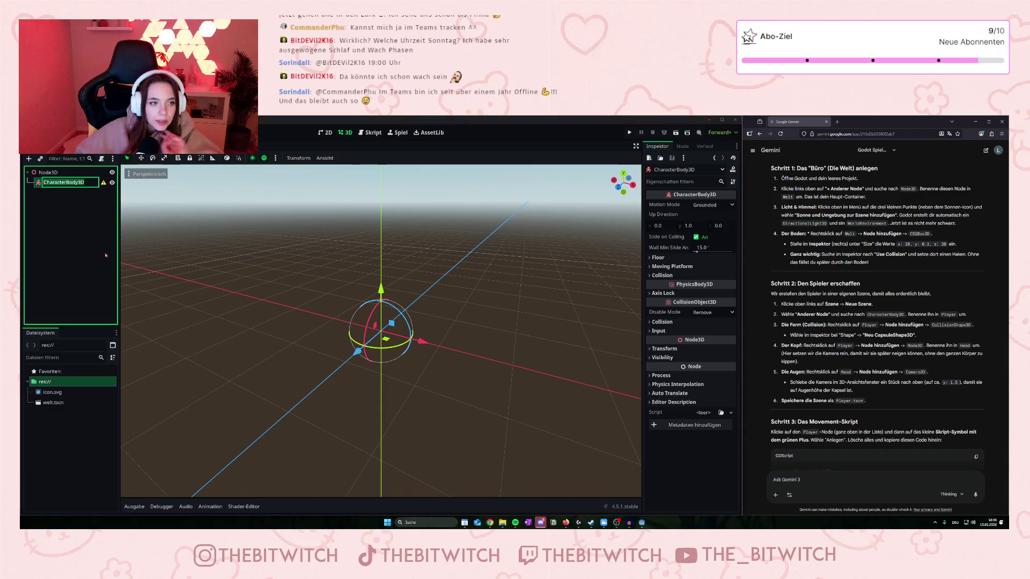
text(Player)
key(Return)
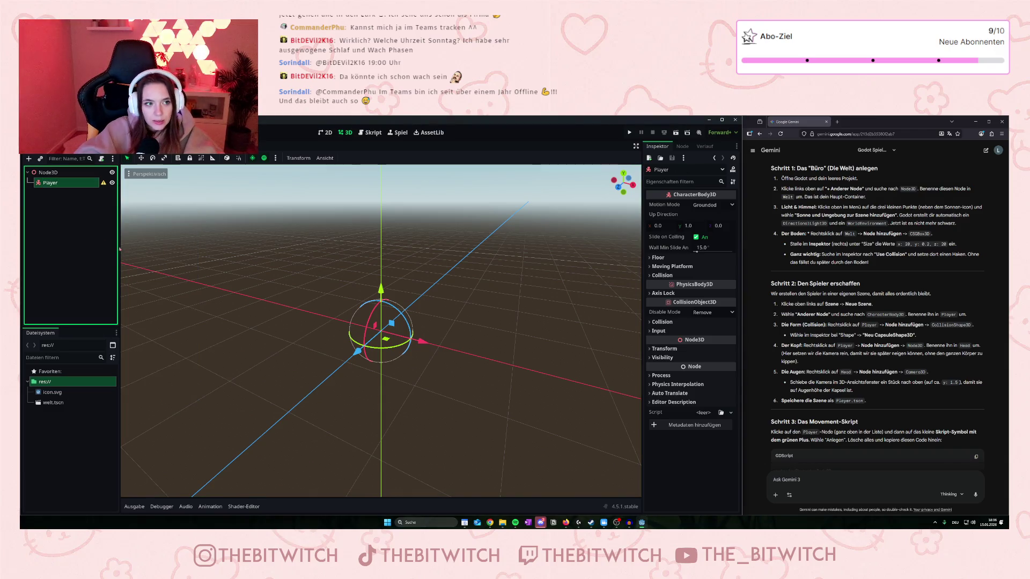
Add a CollisionShape3D child under the Player node.
right_click(63, 183)
click(80, 202)
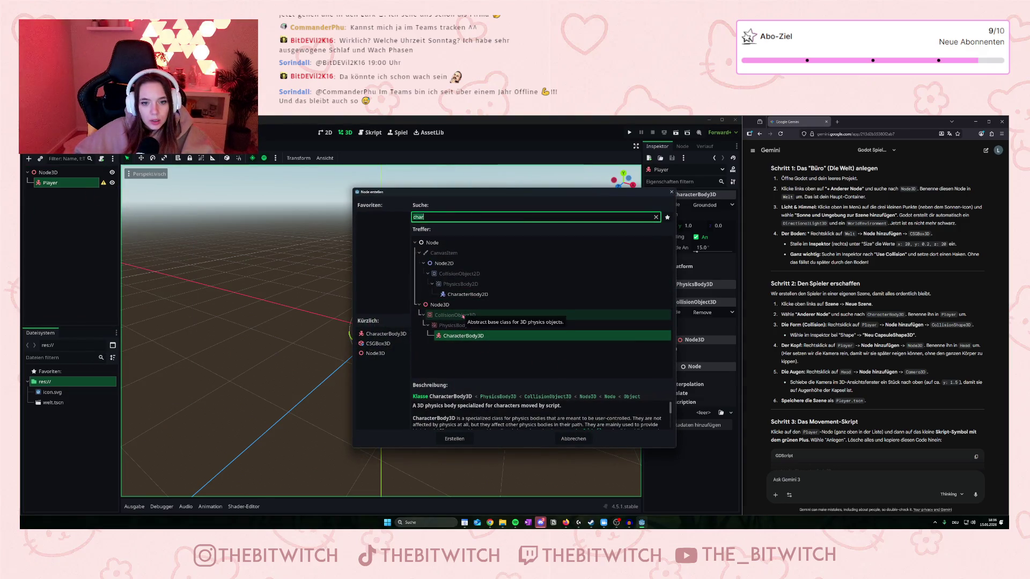
click(433, 219)
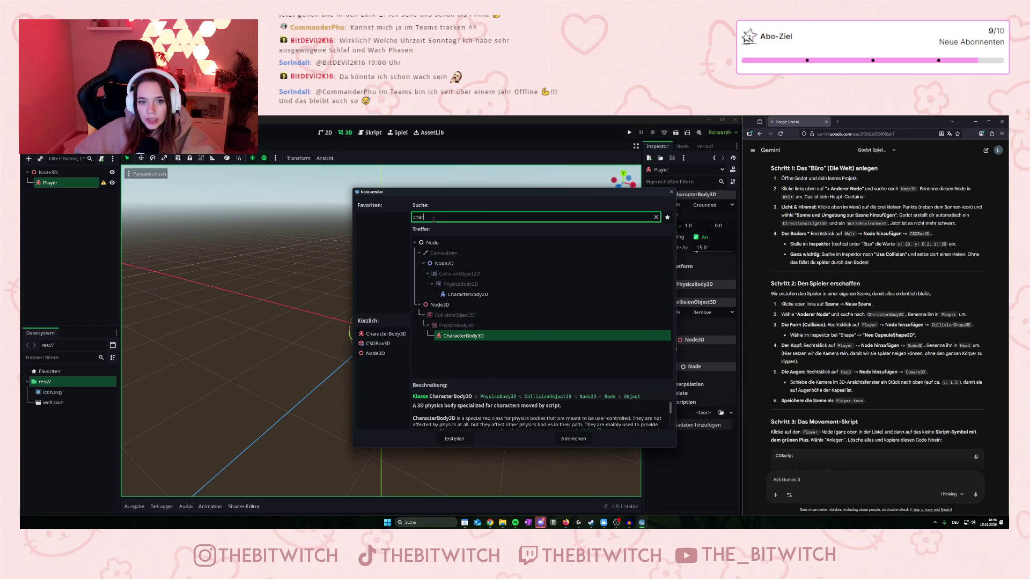
key(BackSpace)
key(BackSpace)
key(BackSpace)
text(coll)
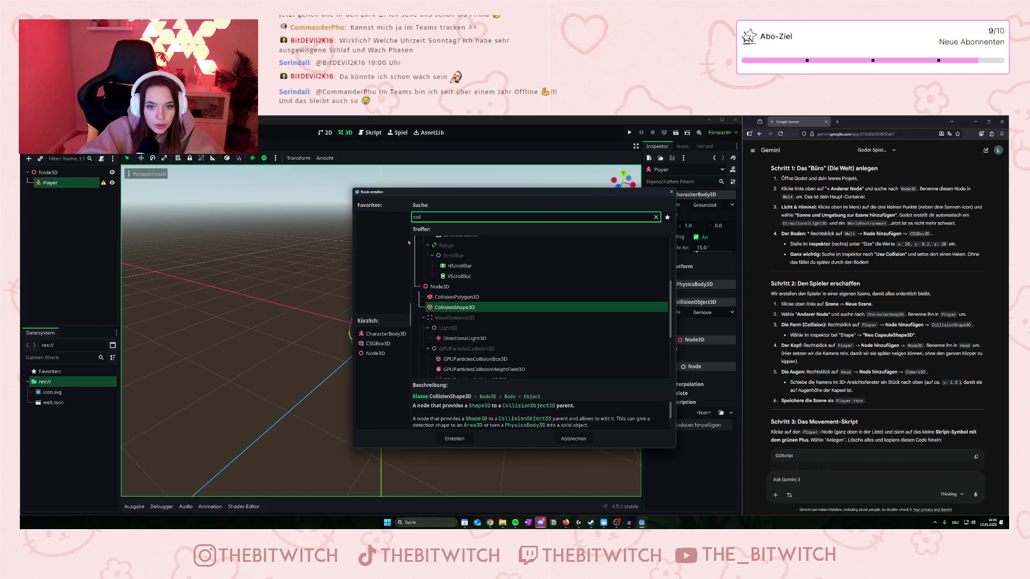
double_click(450, 308)
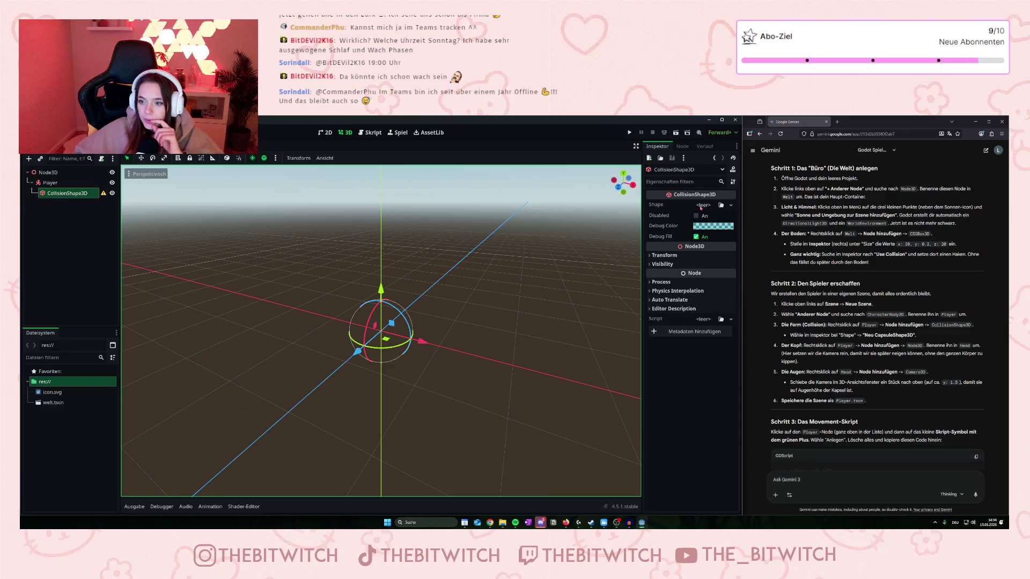
Assign a CapsuleShape3D to the collision shape and orbit to view the capsule from the front.
click(703, 205)
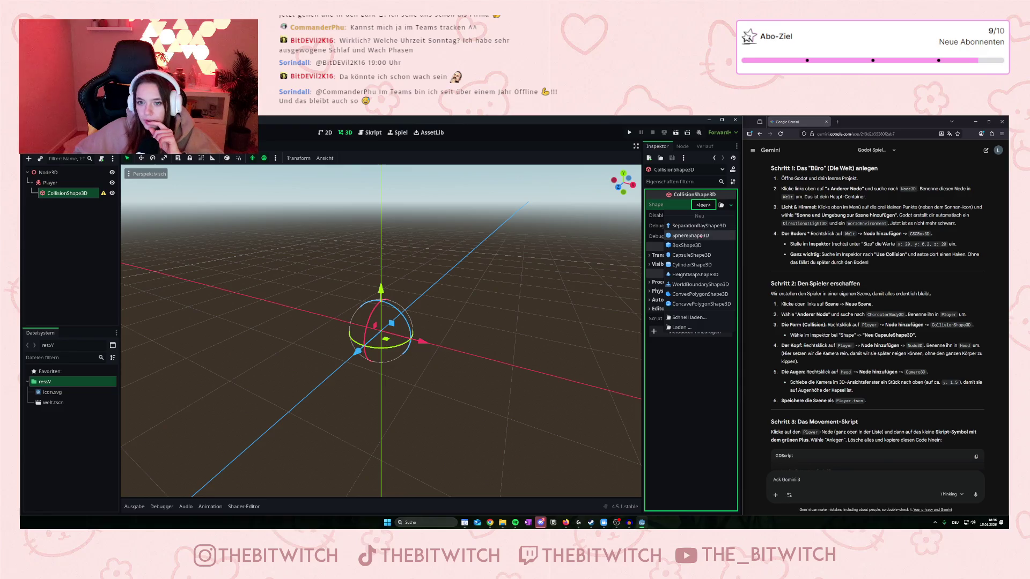
click(669, 257)
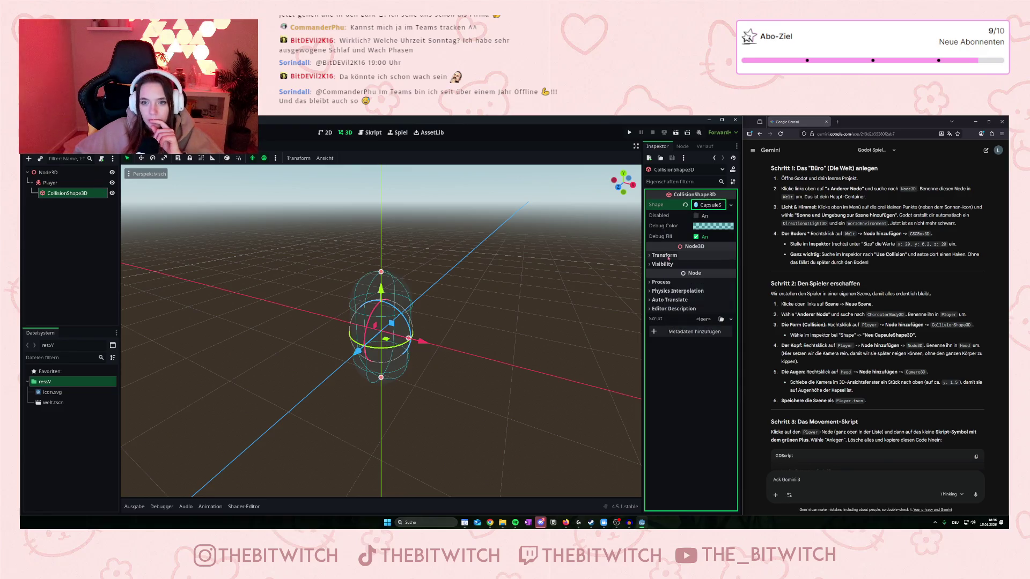
mouse_move(443, 367)
mouse_down()
mouse_move(435, 317)
mouse_move(286, 357)
mouse_up()
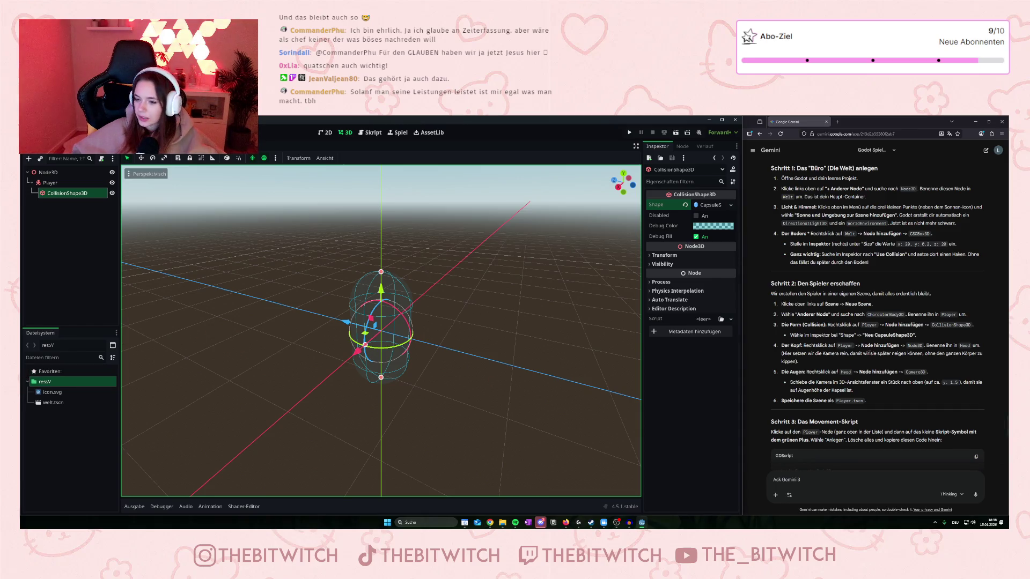
Add a plain Node3D as a child of the Player node.
scroll(788, 346, down, 1)
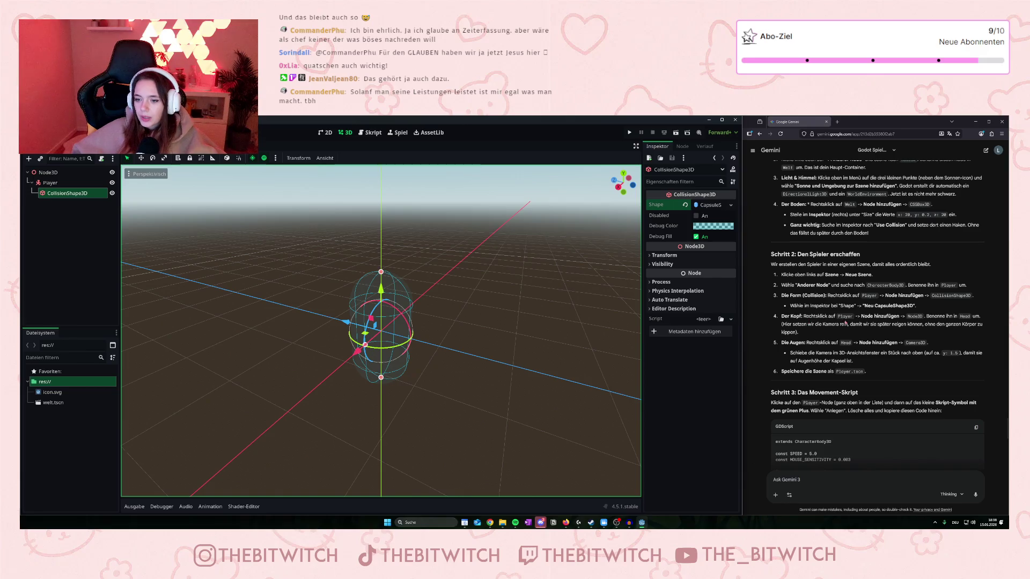
right_click(55, 185)
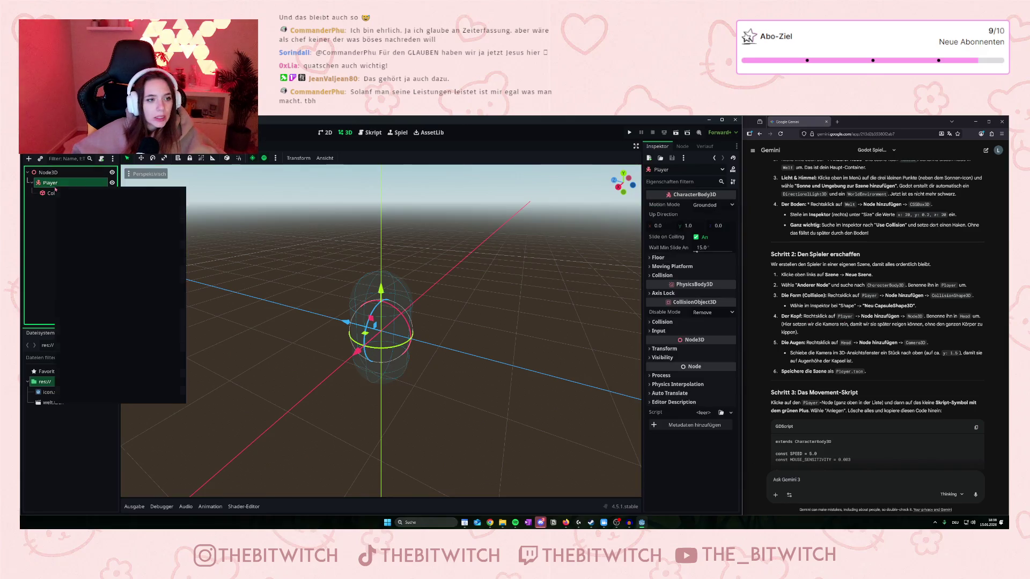
click(72, 194)
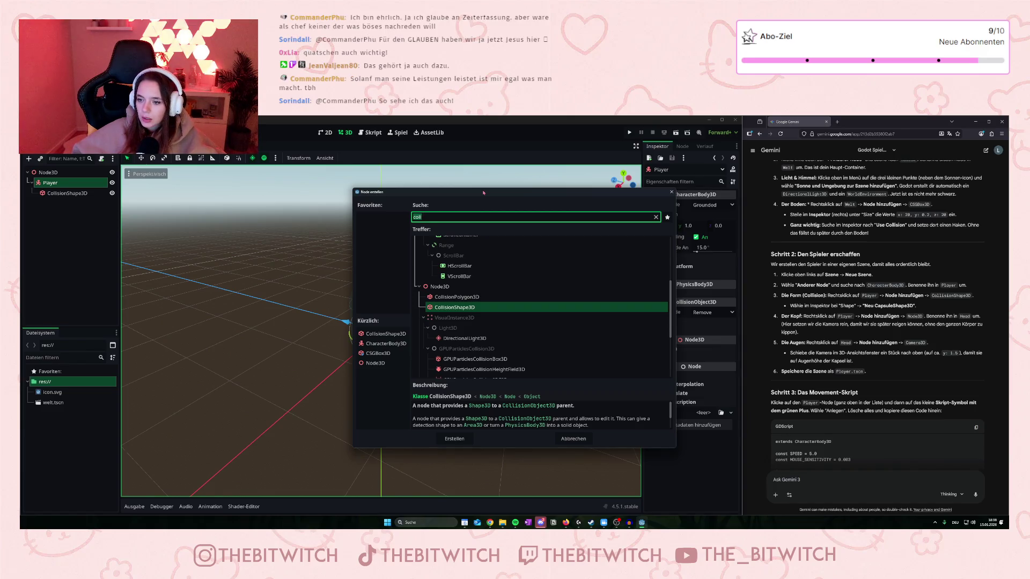
click(457, 287)
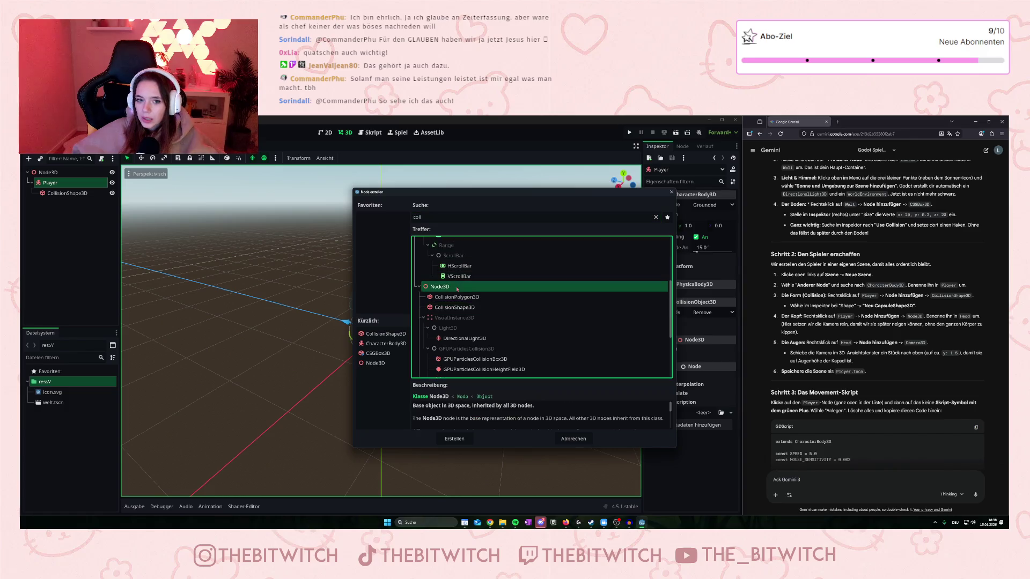
click(451, 439)
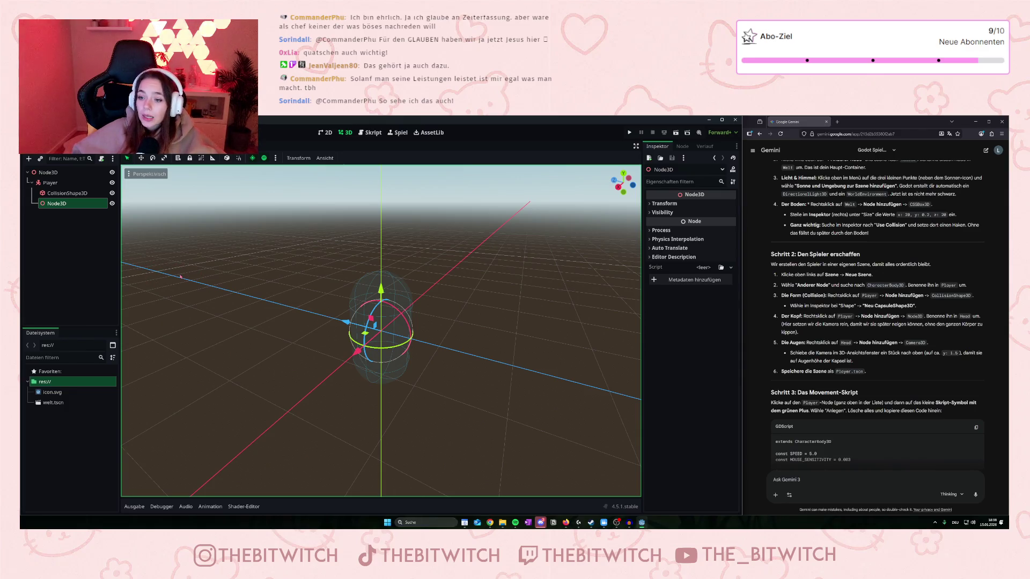
Rename the new Node3D to 'Head' and begin adding a child node under it.
right_click(67, 204)
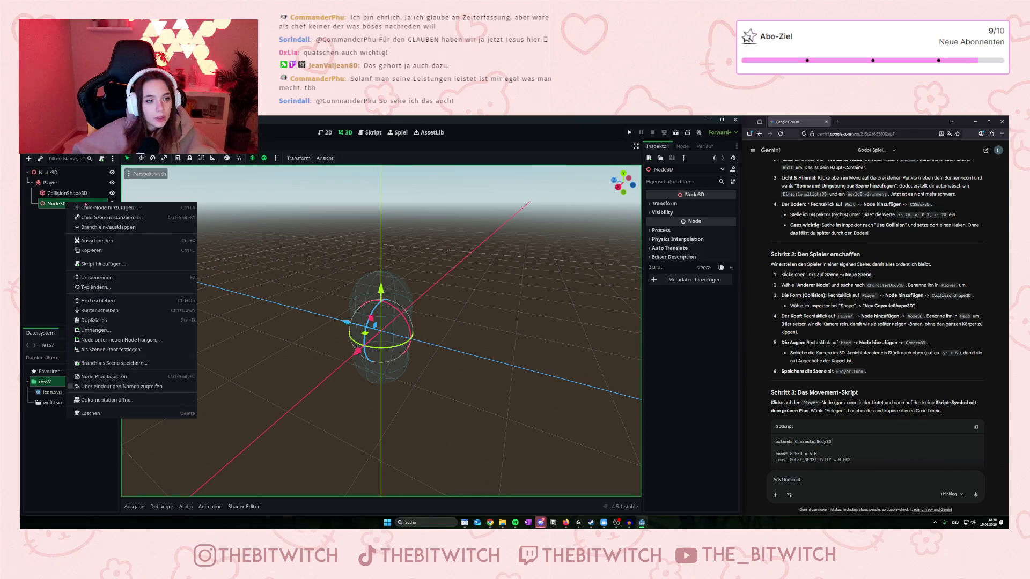
right_click(64, 204)
right_click(62, 204)
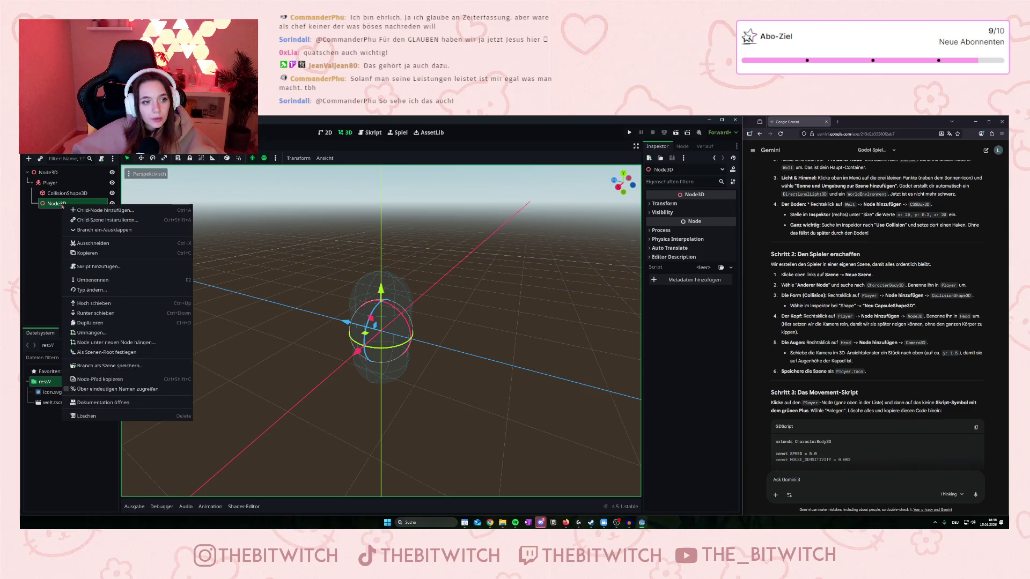
click(100, 279)
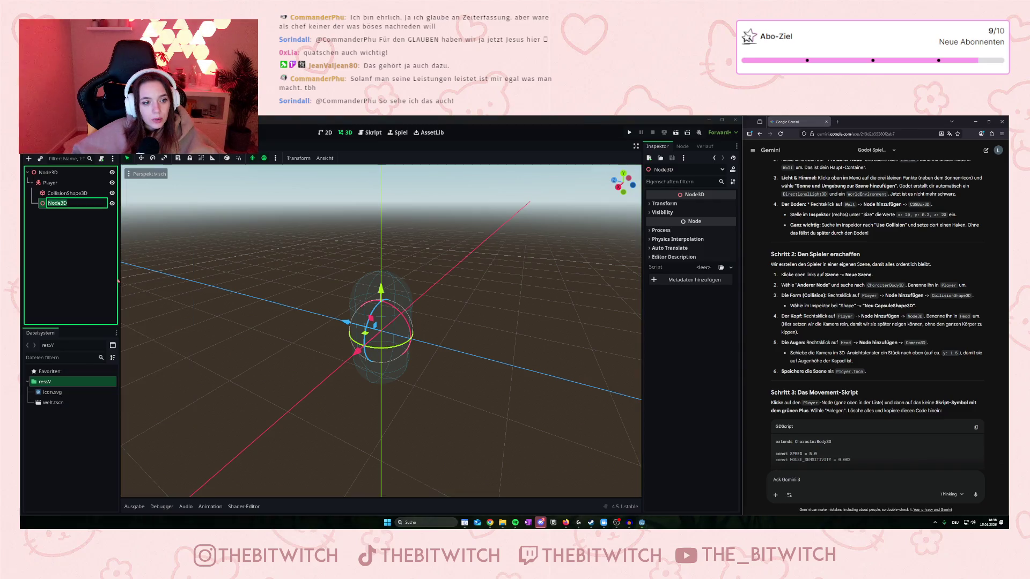
text(Head)
key(Return)
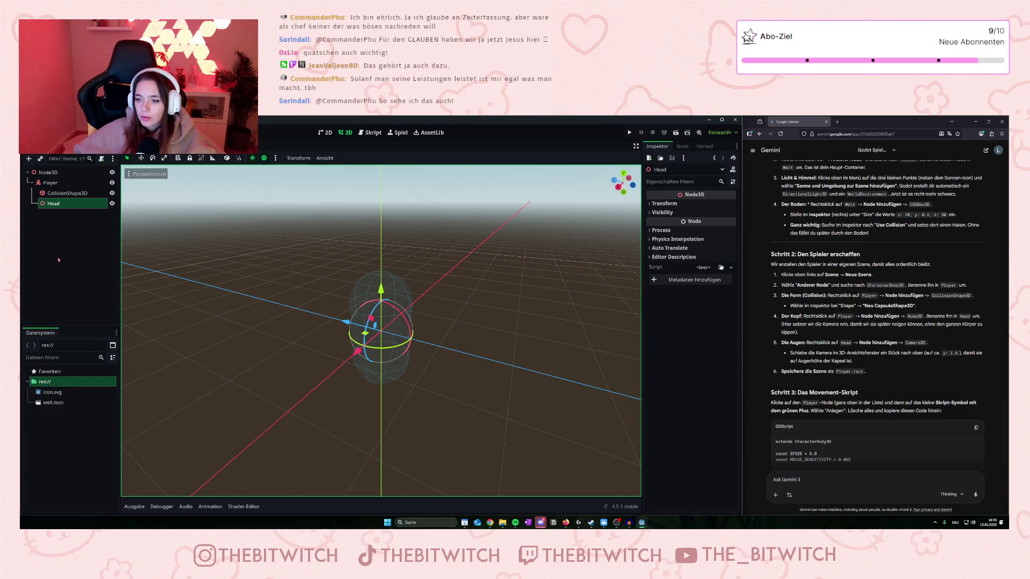
right_click(51, 203)
click(70, 209)
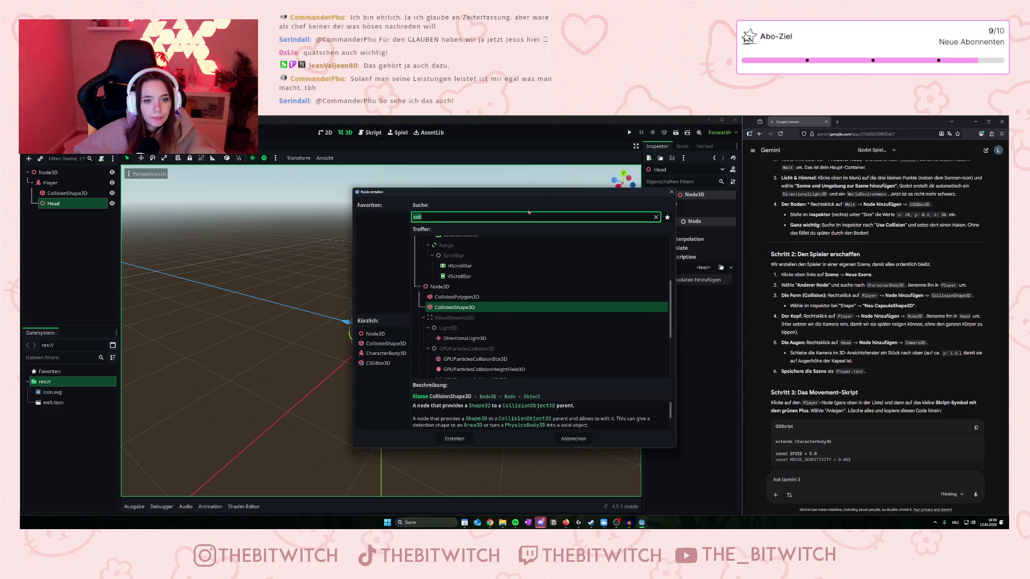
Find Camera3D with the search 'cam', add it under Head, and switch to the Move tool.
text(cam)
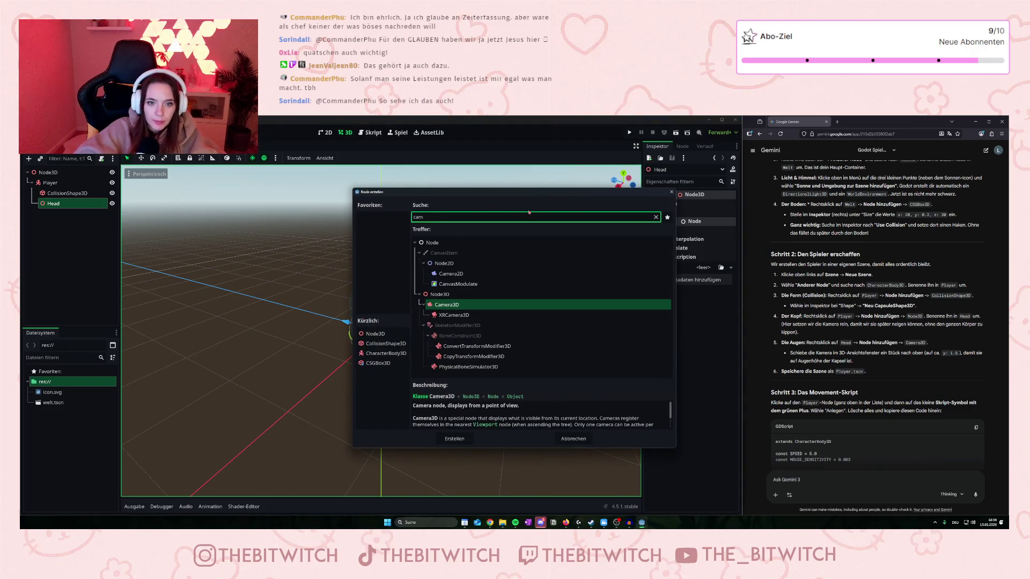
double_click(452, 305)
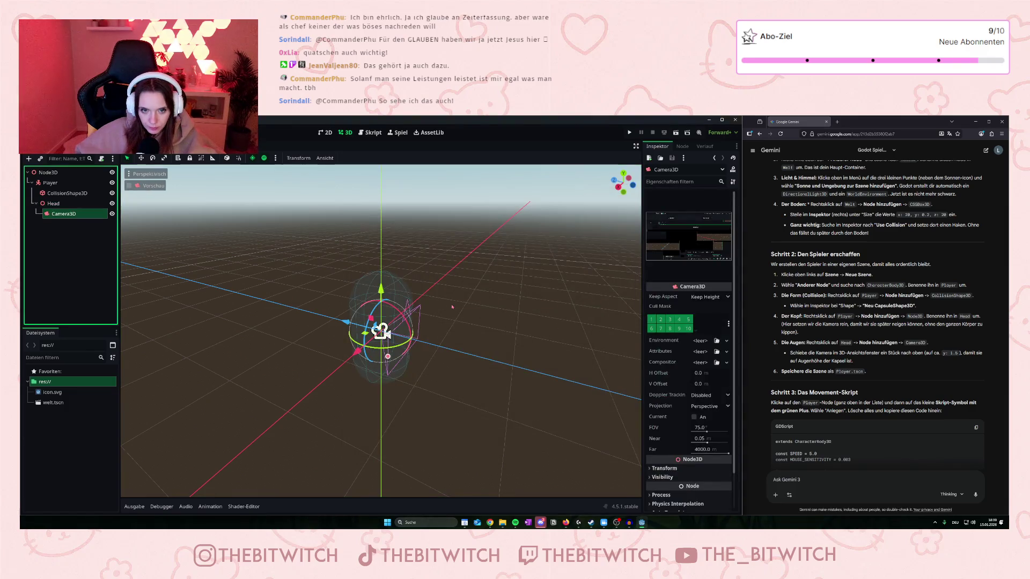
scroll(445, 308, up, 3)
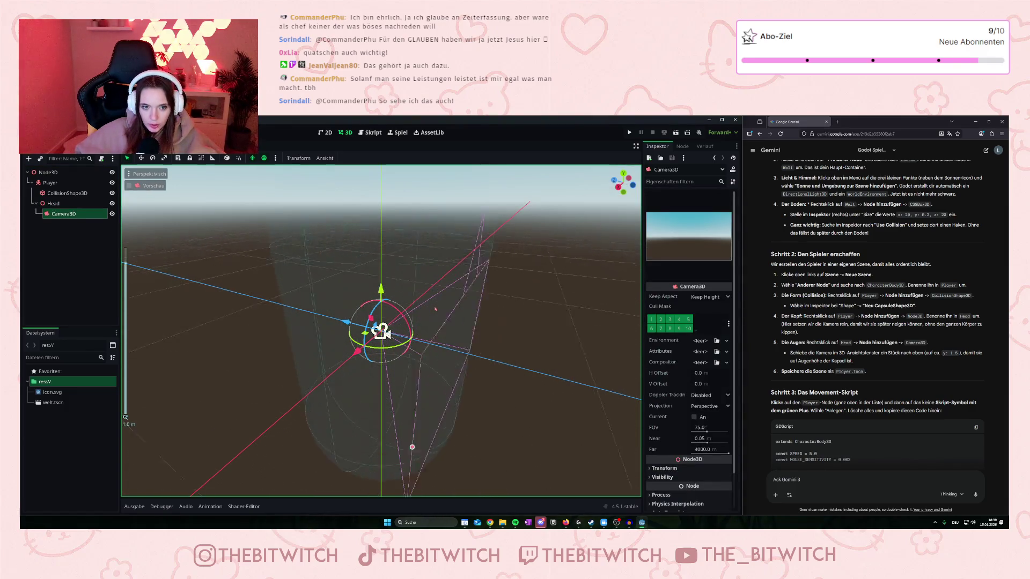
scroll(435, 309, down, 3)
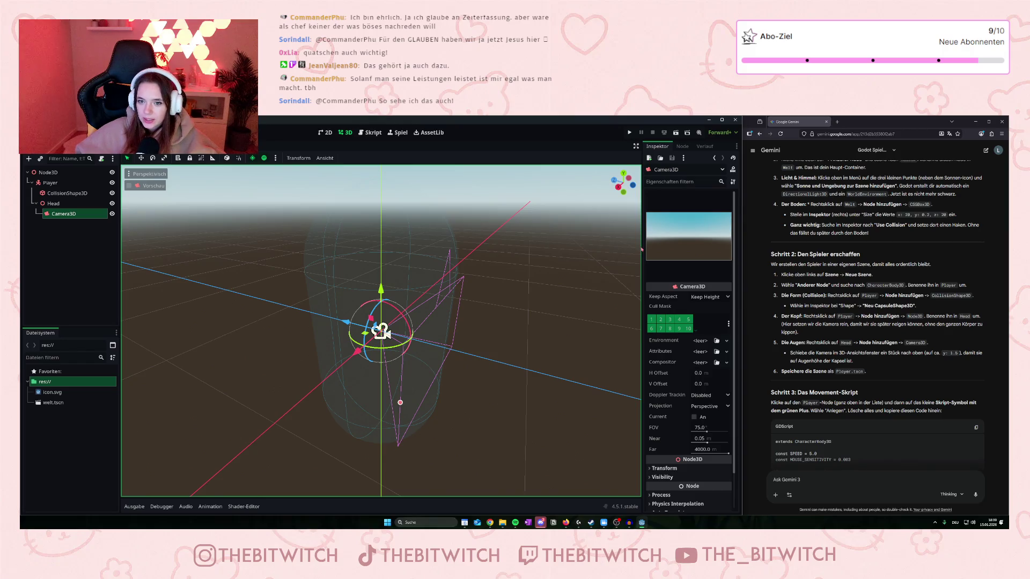
key(w)
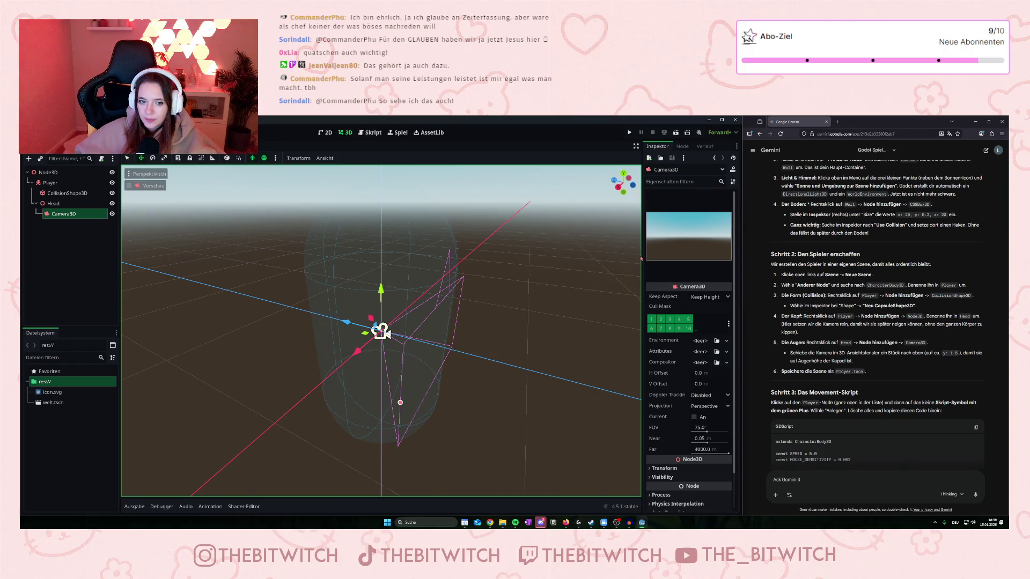
Widen the Inspector, drag the camera upward inside the capsule, and expand its Transform section.
drag(632, 248, 622, 249)
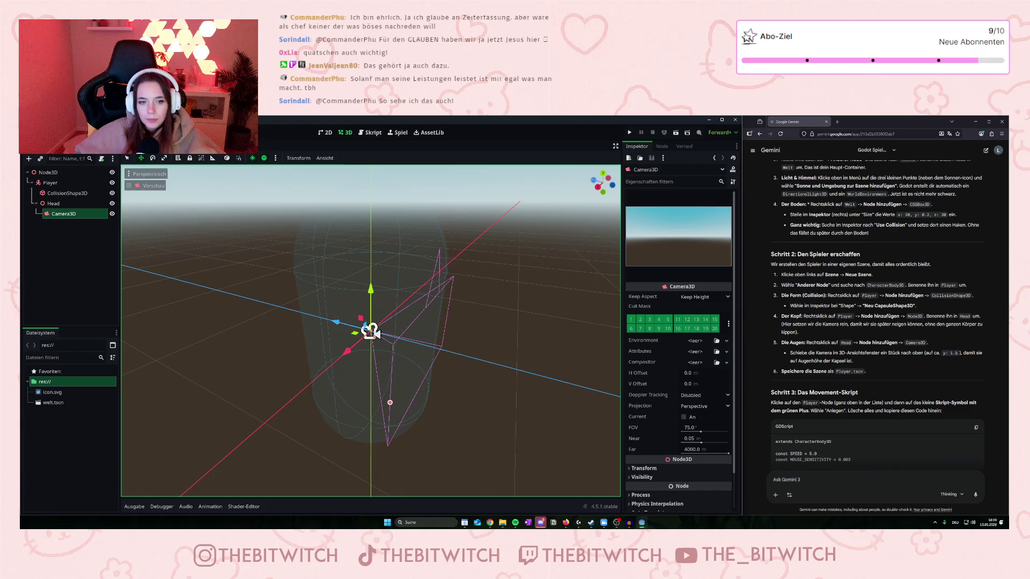
drag(374, 333, 373, 260)
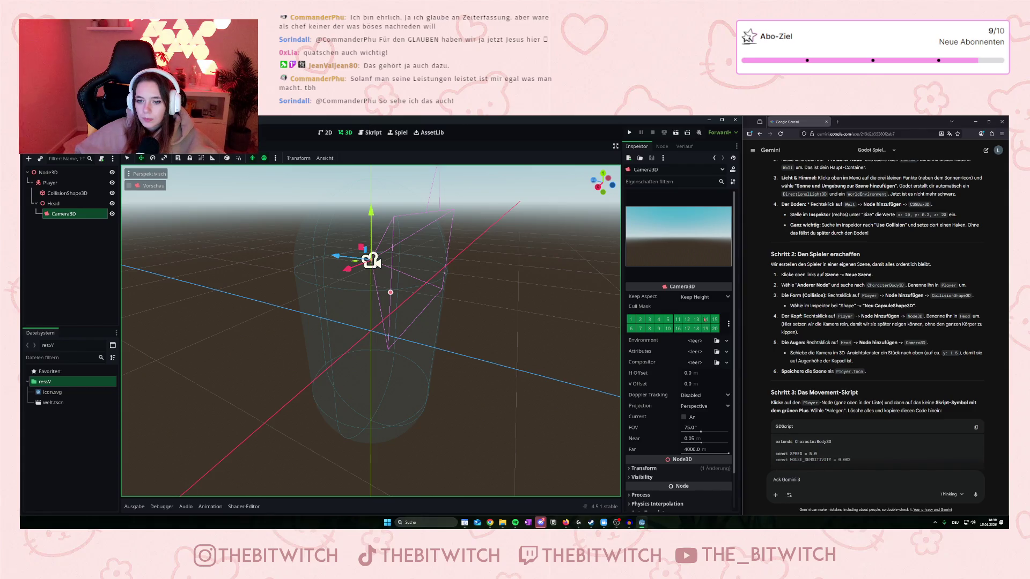
scroll(689, 385, down, 2)
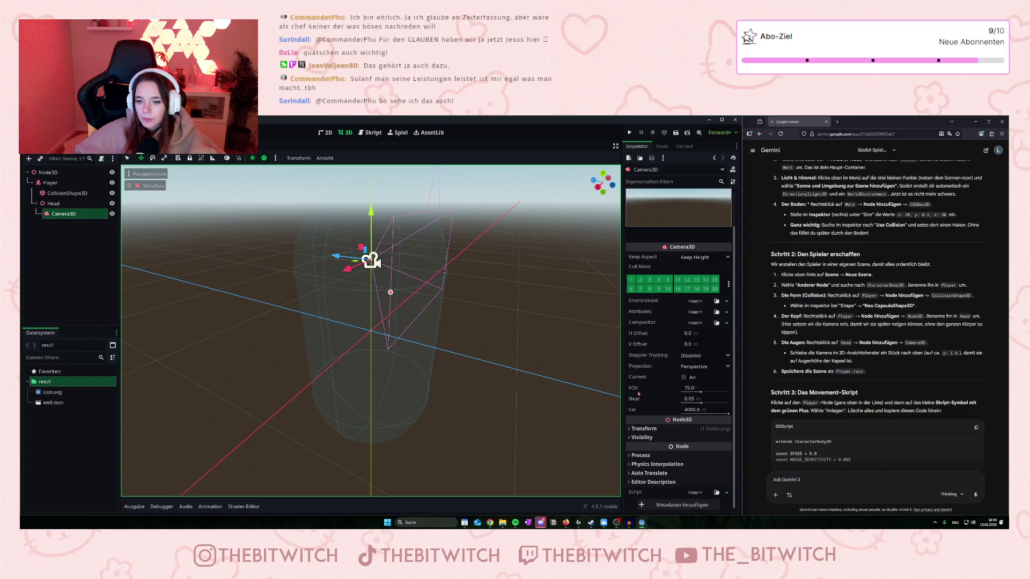
click(630, 429)
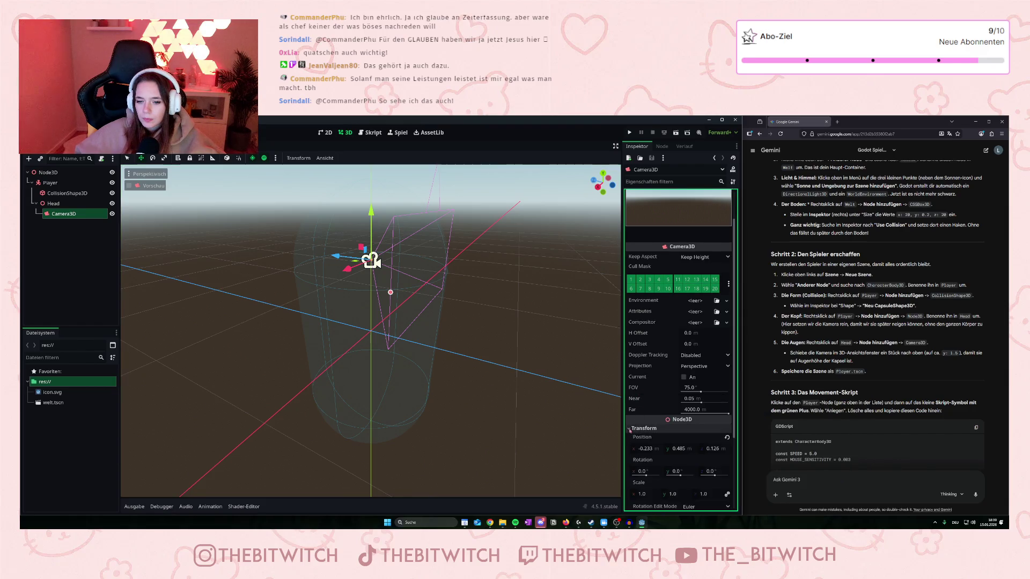
scroll(636, 402, down, 4)
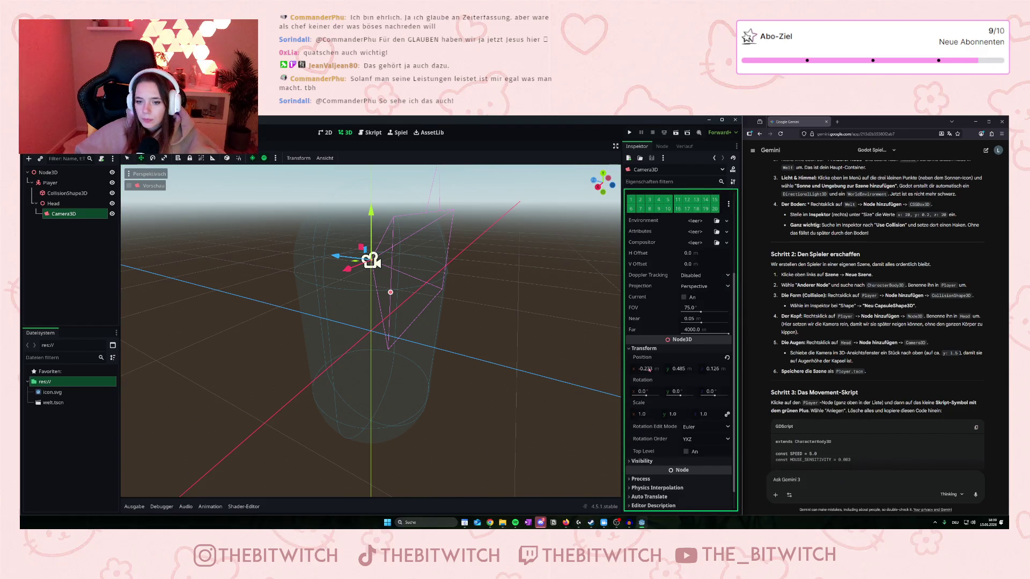
Set the Camera3D's Position X to 0 and Position Y to 1.5.
click(647, 370)
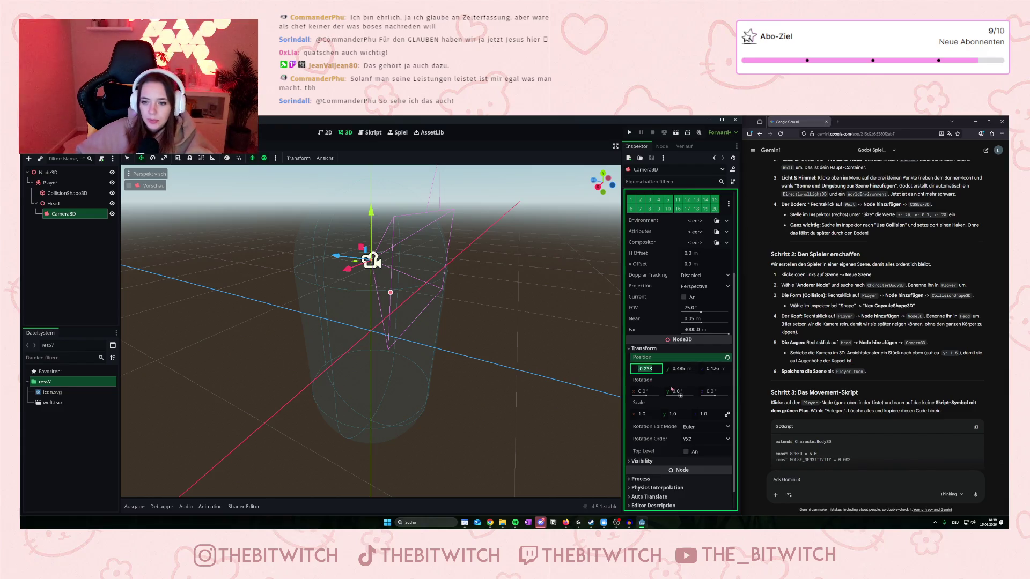
text(0)
click(699, 384)
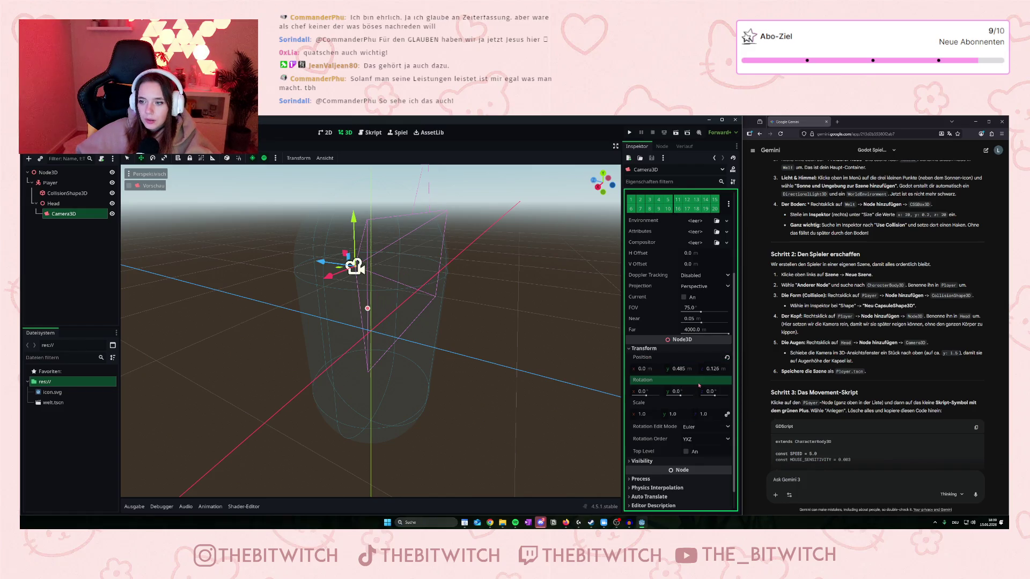
click(708, 370)
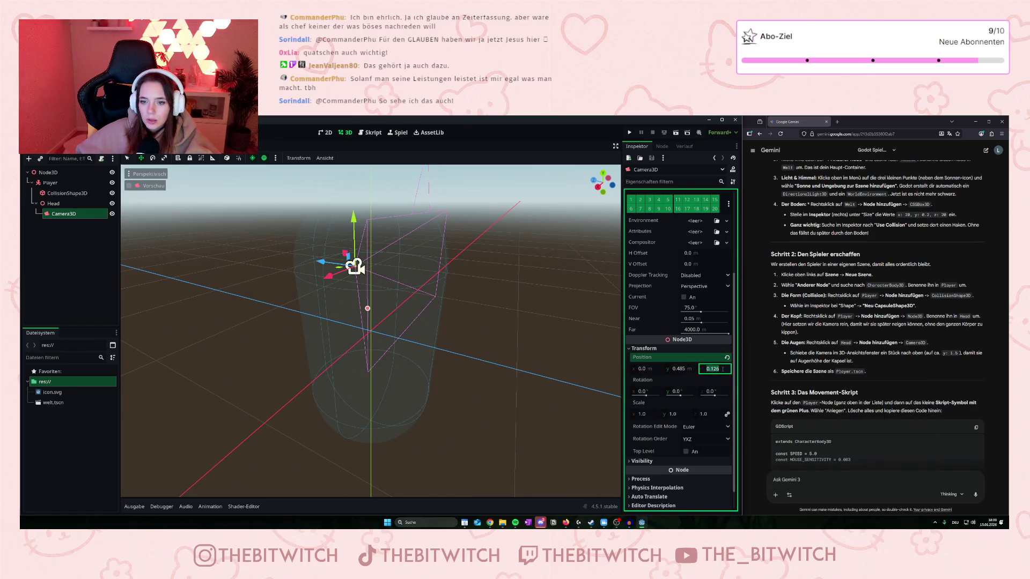
click(678, 370)
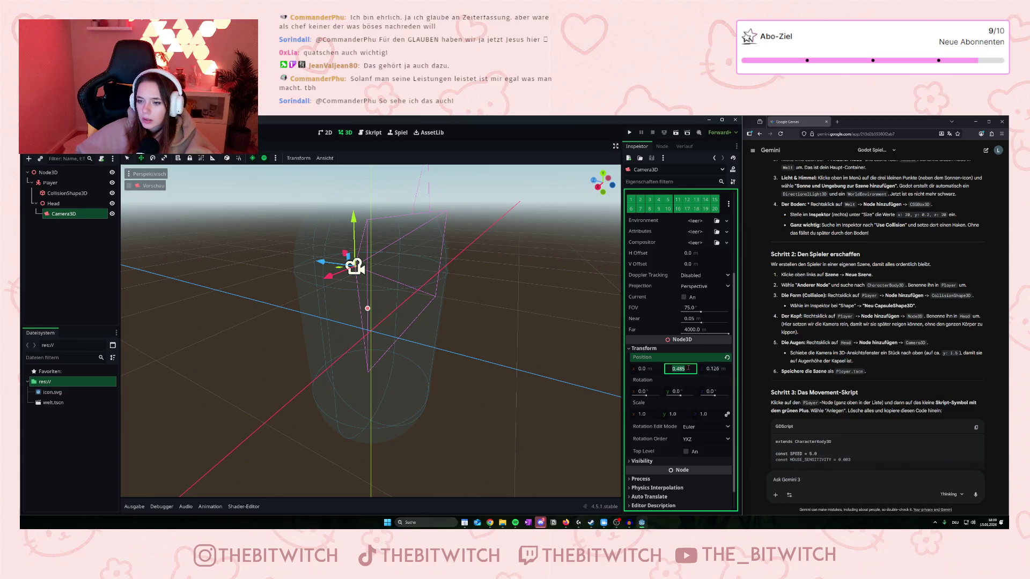
text(1.)
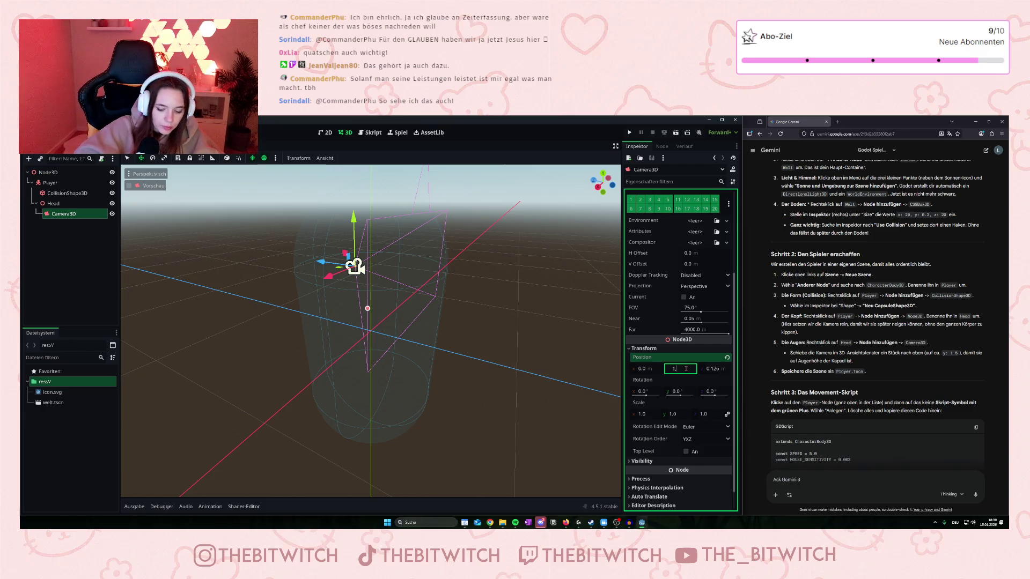
text(5)
key(Return)
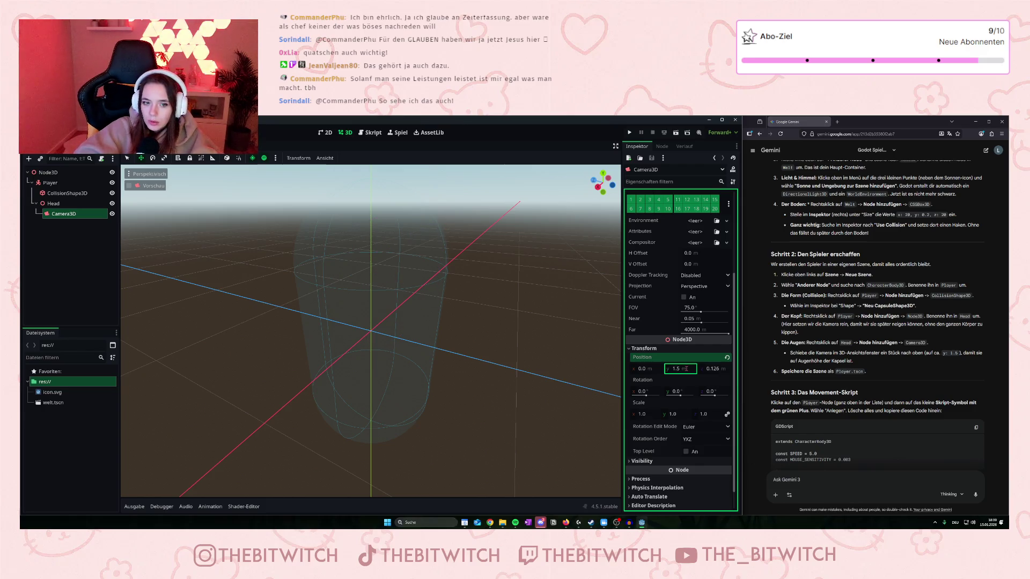
scroll(371, 279, down, 4)
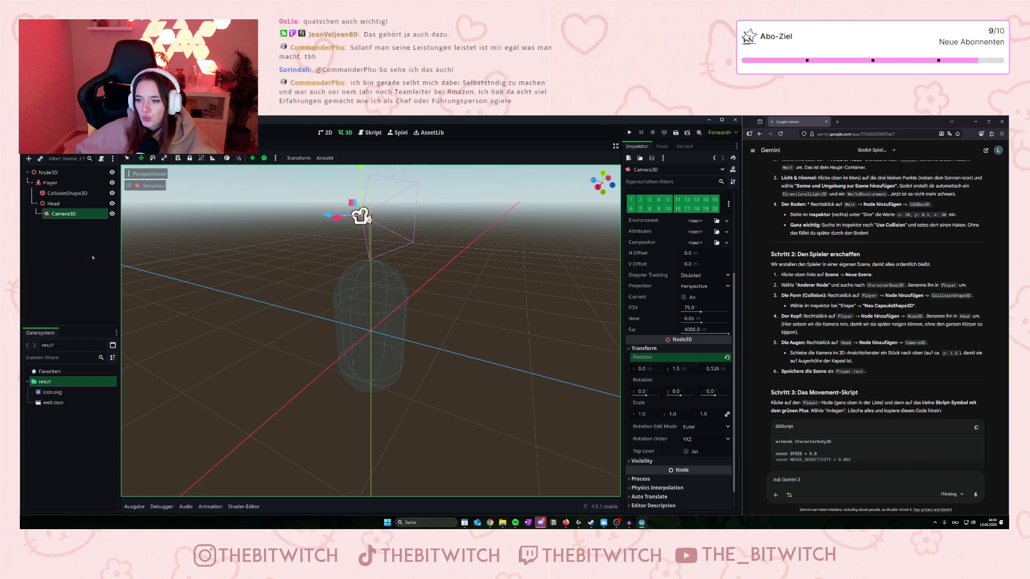
Check the CollisionShape3D's position, then set the Camera3D's Position Z to 0.
key(Up)
key(Up)
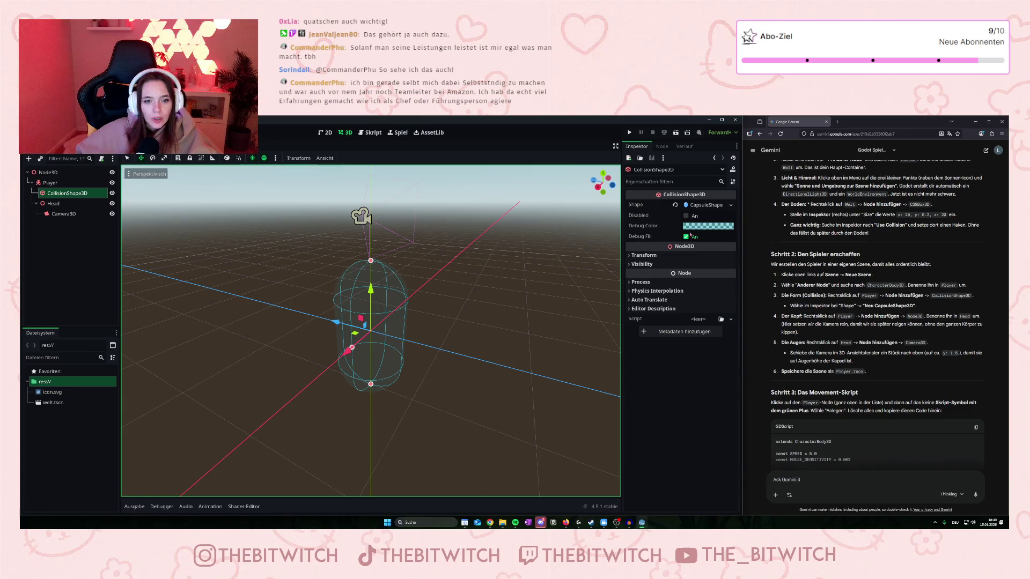
click(639, 256)
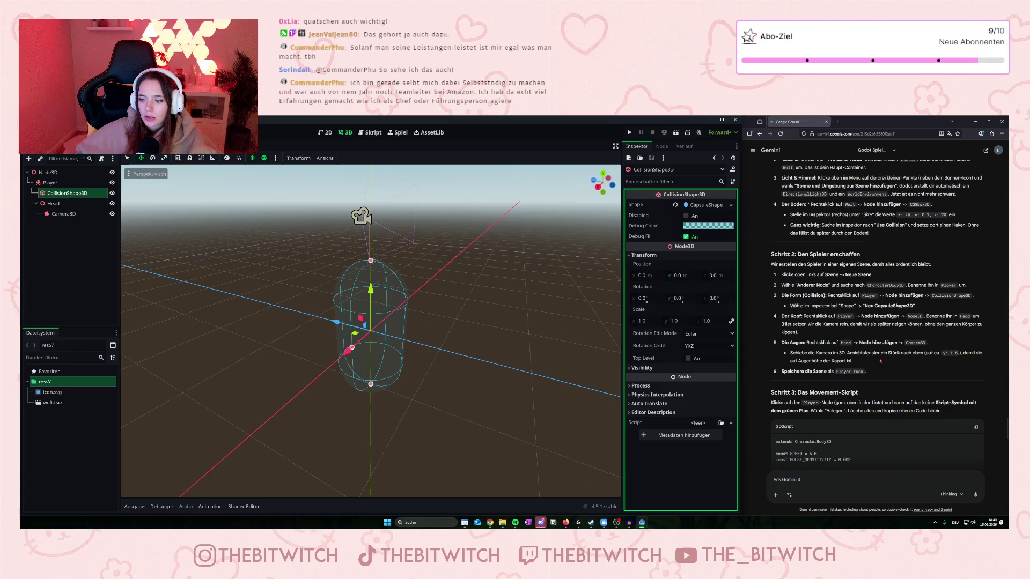
click(63, 214)
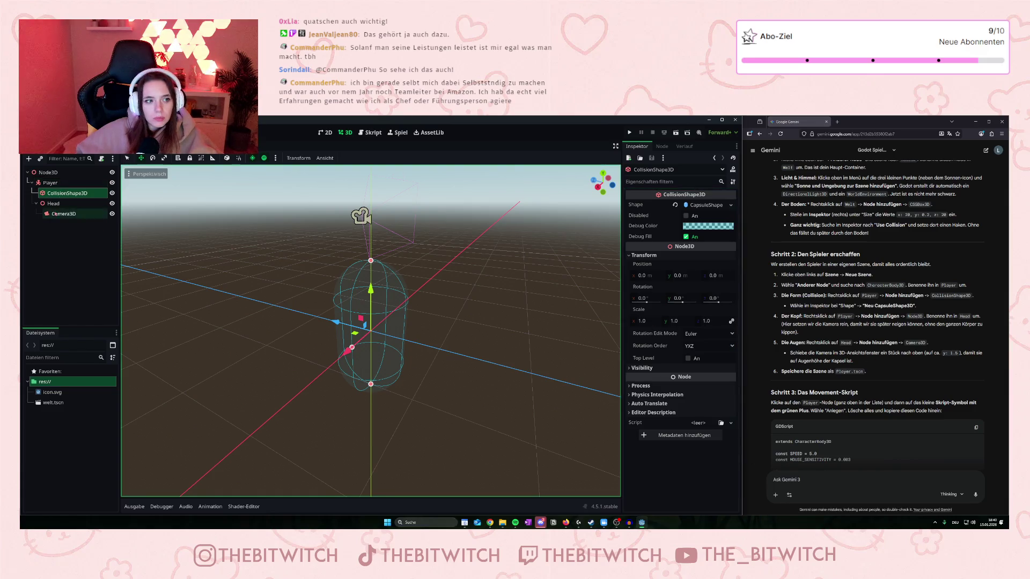
click(713, 371)
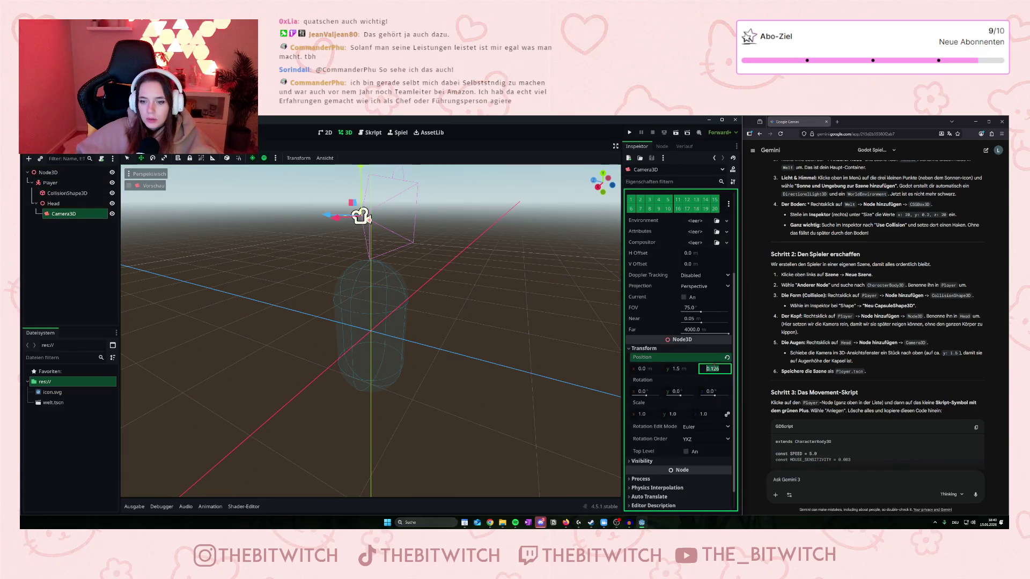
text(0)
key(Return)
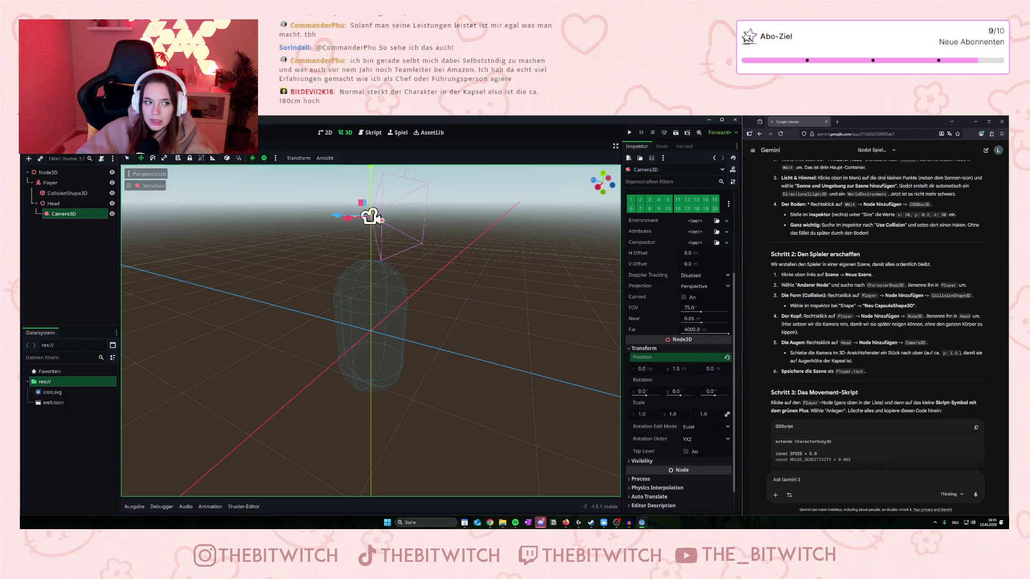
Select CollisionShape3D in the Scene tree, orbit around the capsule, and begin editing its Position X.
click(57, 194)
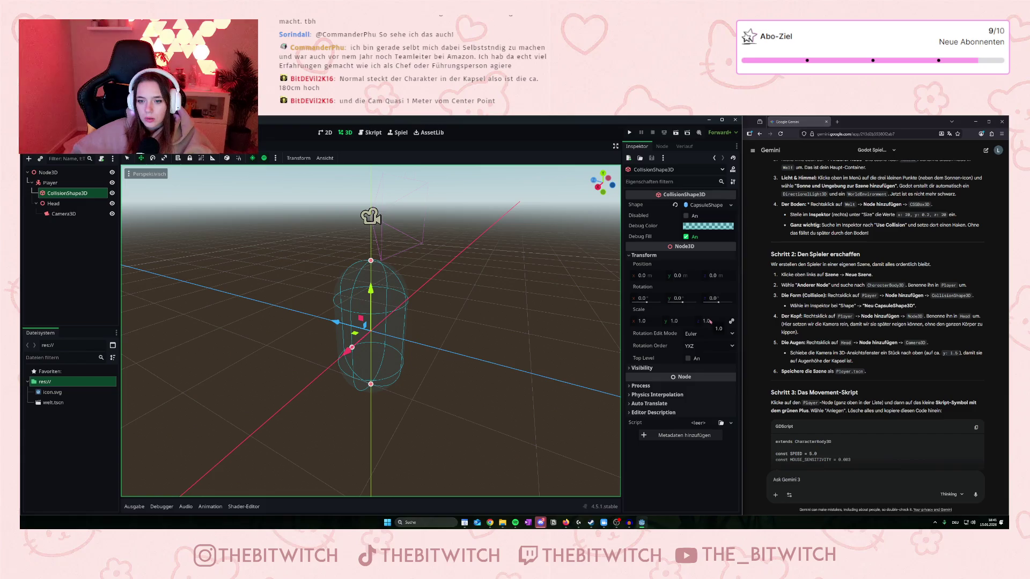
scroll(557, 328, down, 3)
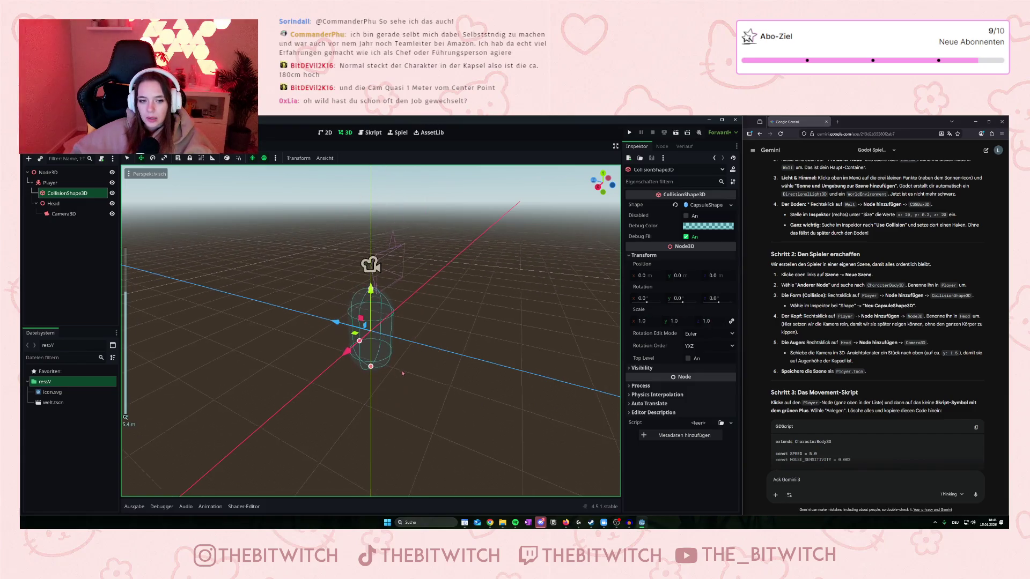
mouse_move(557, 328)
mouse_down()
mouse_move(416, 321)
mouse_move(409, 307)
mouse_move(405, 334)
mouse_up()
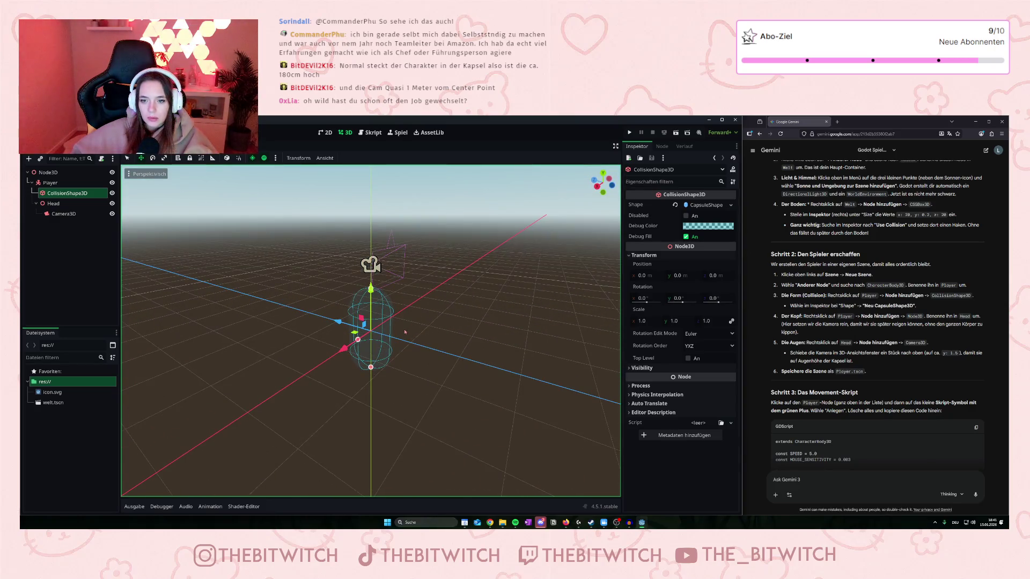
scroll(405, 334, down, 1)
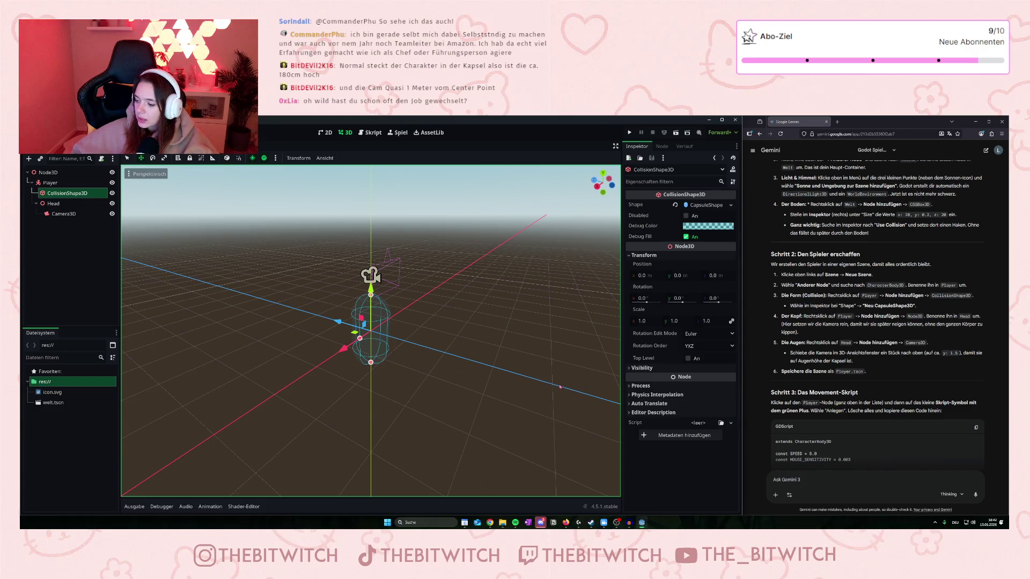
drag(445, 351, 446, 359)
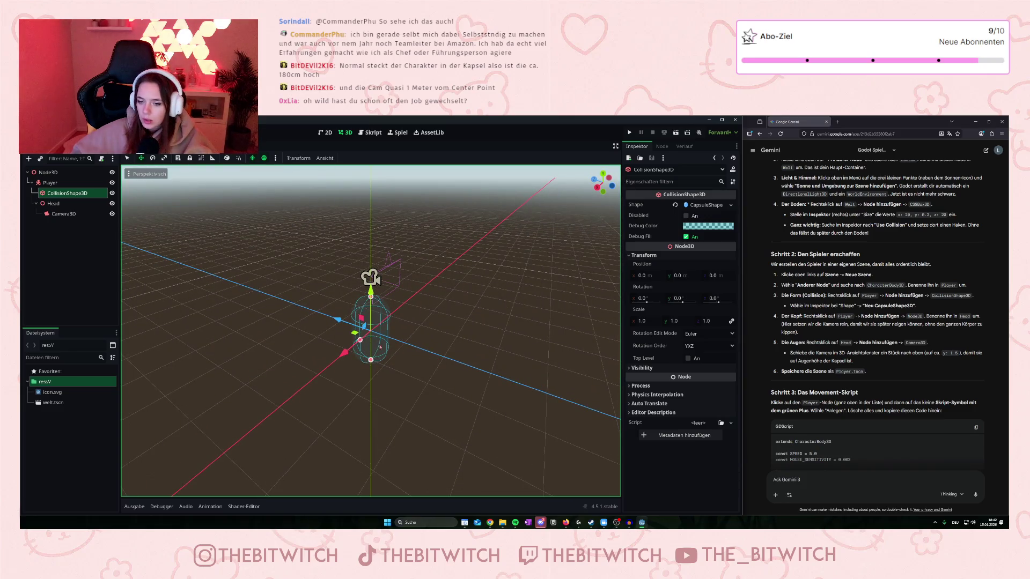
click(369, 333)
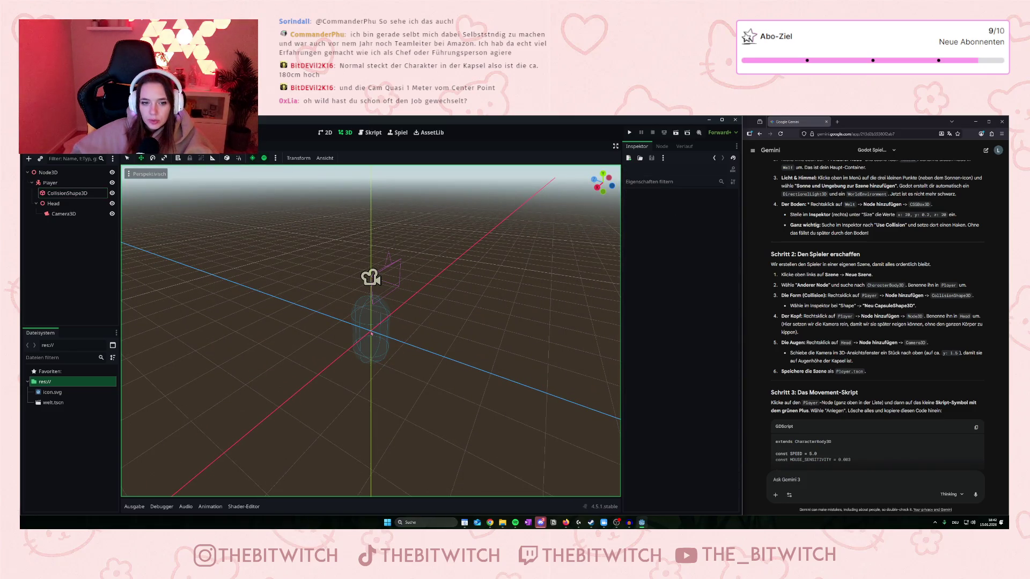
click(372, 333)
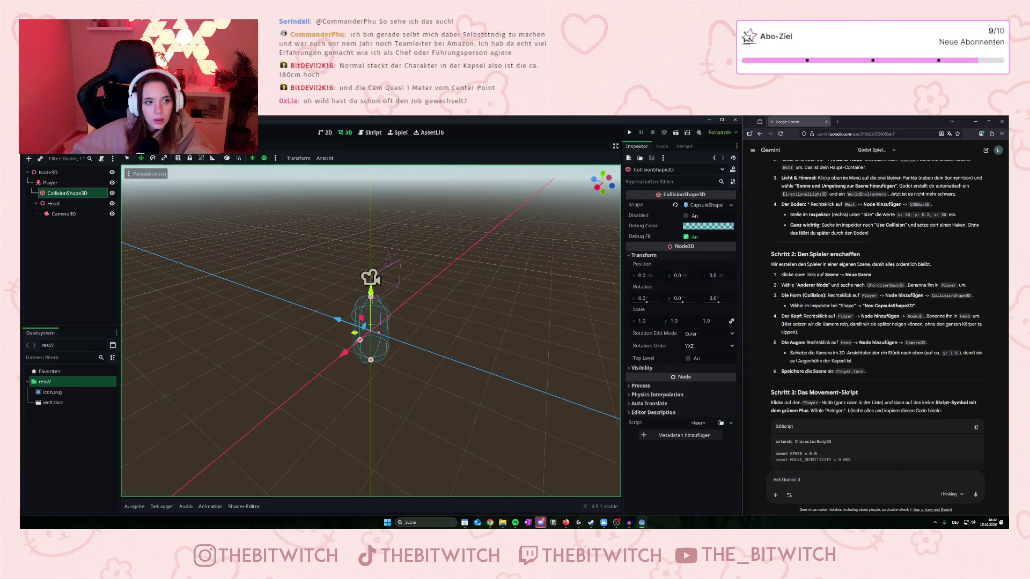
click(379, 327)
click(360, 341)
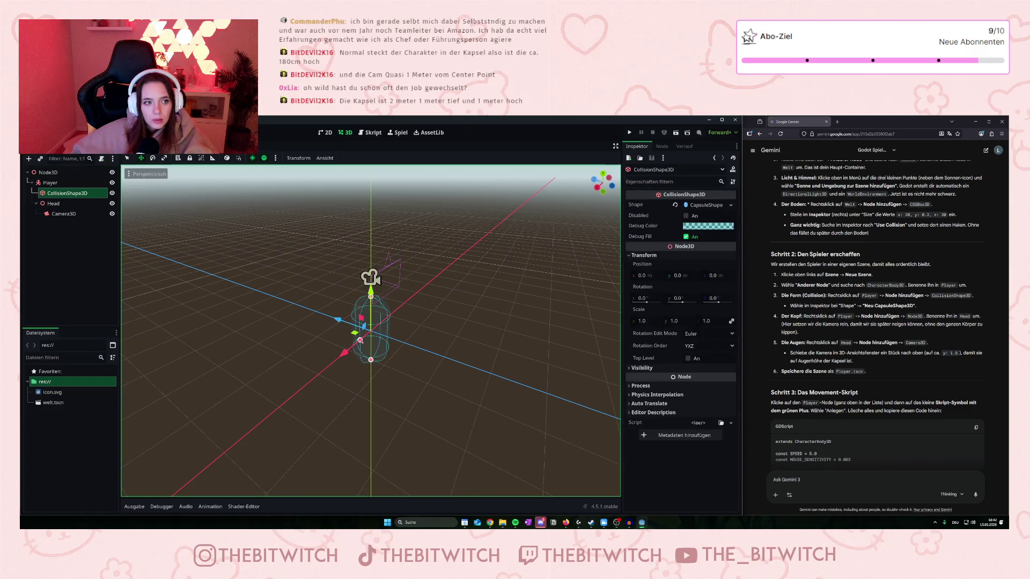
click(448, 416)
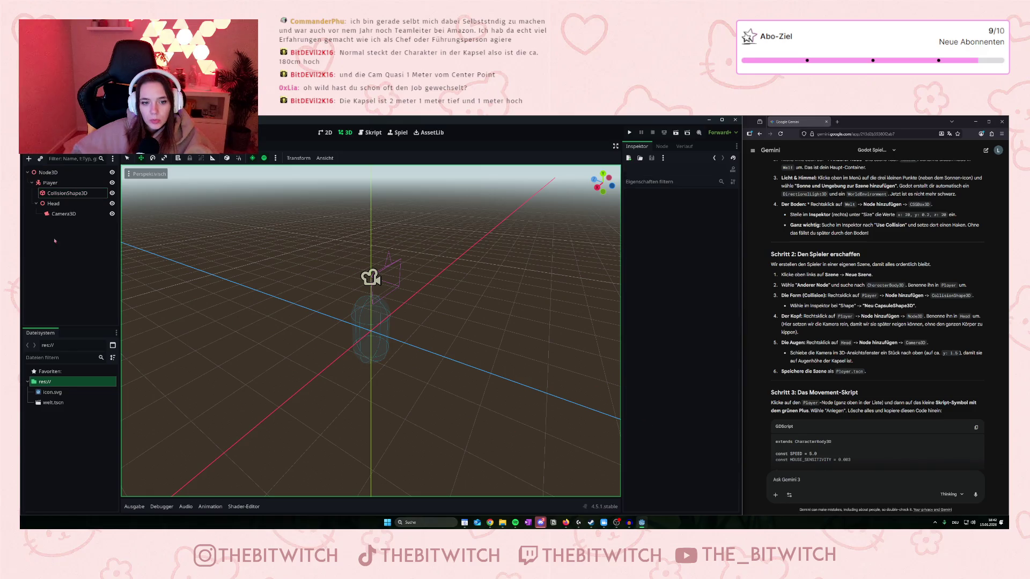
click(65, 193)
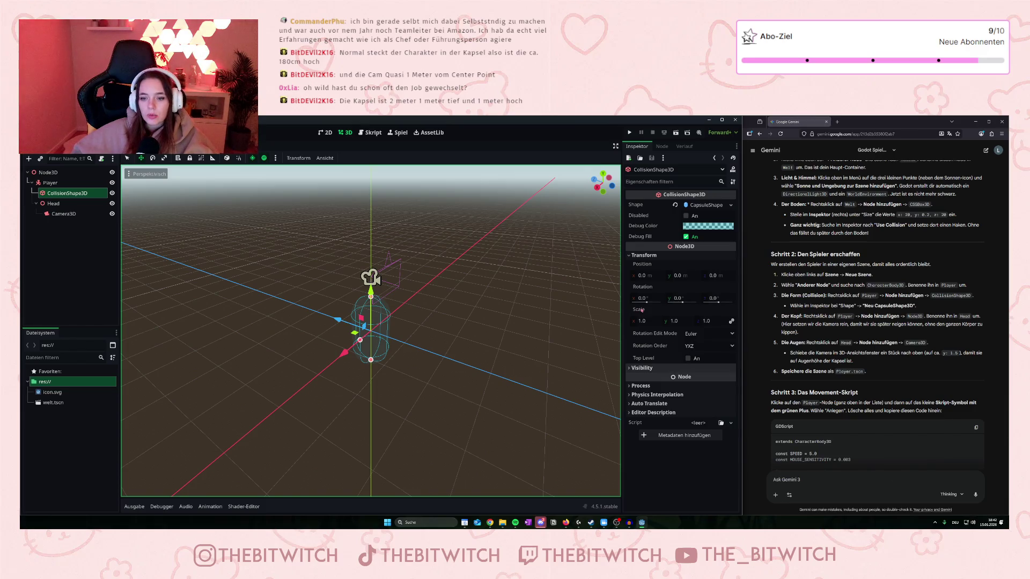
click(640, 276)
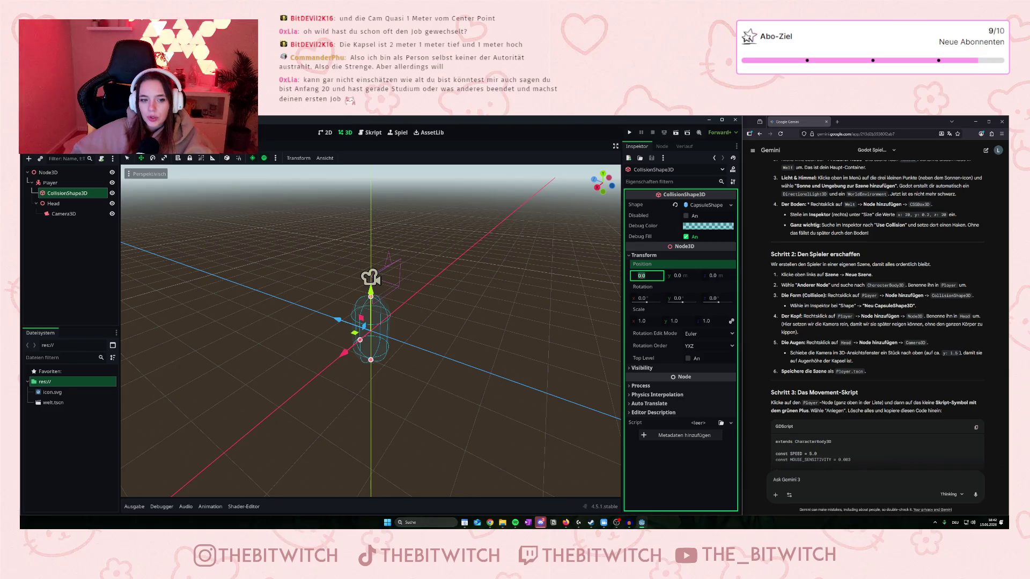
Set the capsule CollisionShape3D's Position Y to 1.5 in the Transform section.
click(683, 277)
click(710, 275)
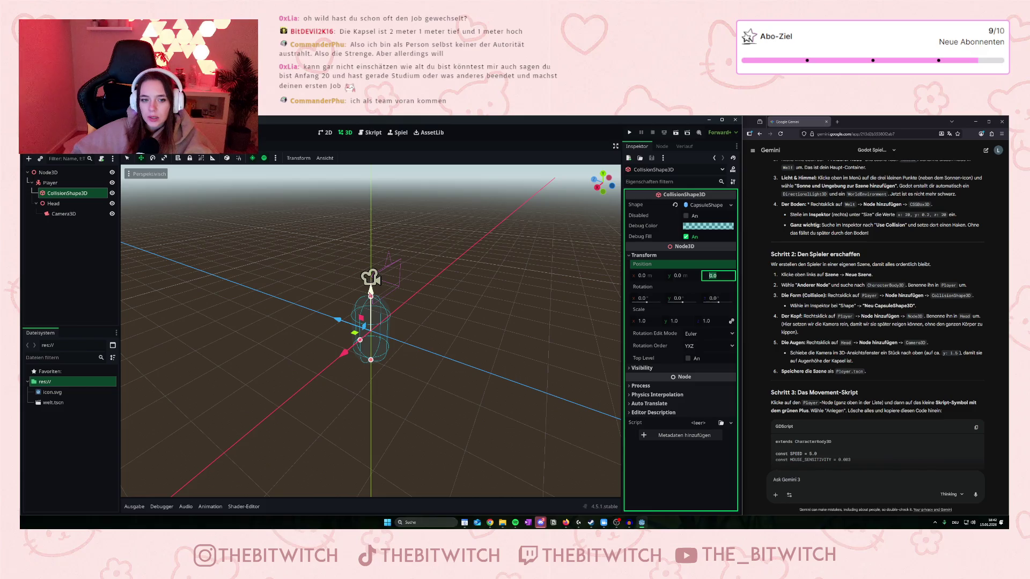
click(377, 319)
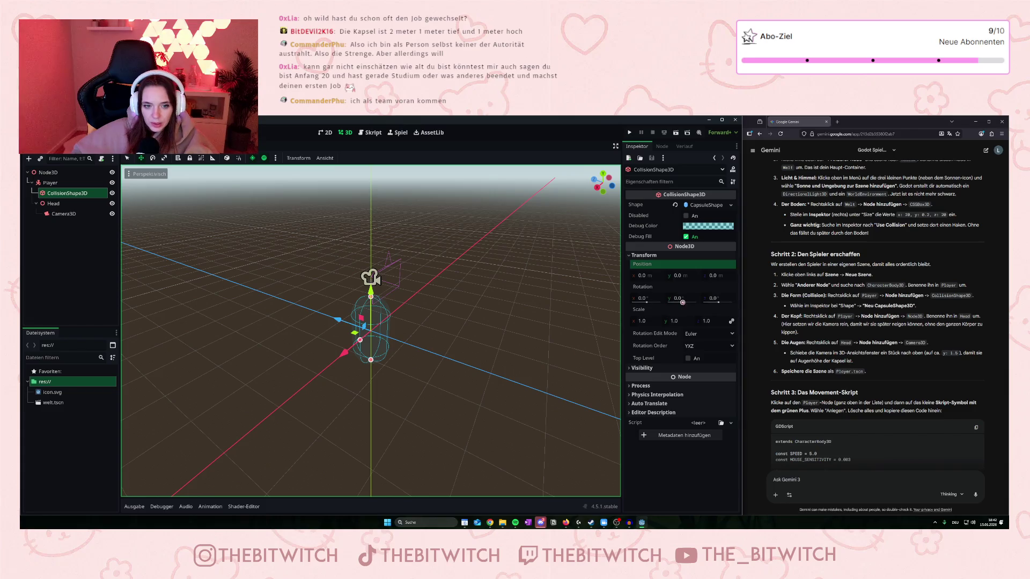
click(674, 277)
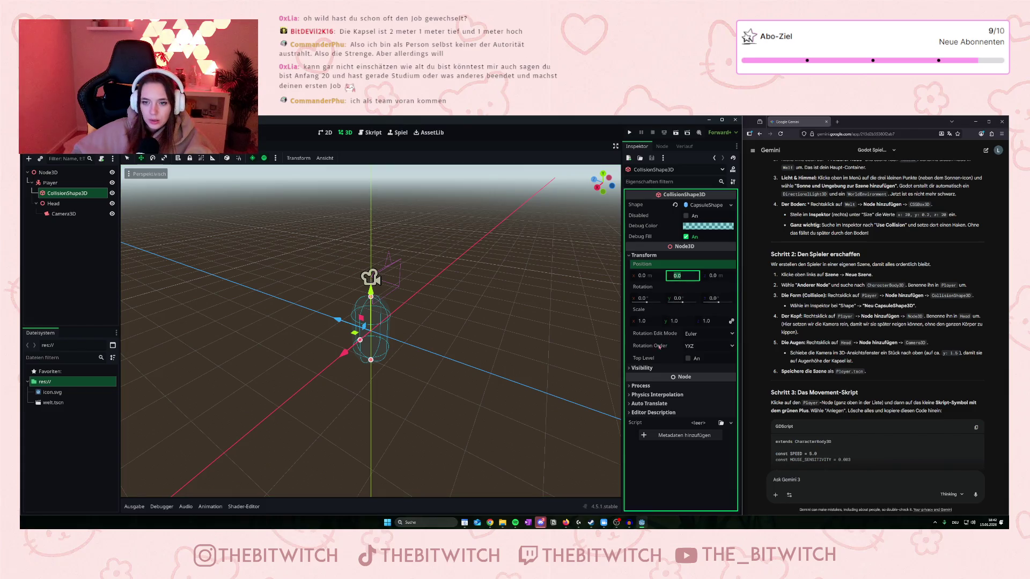
text(1.5)
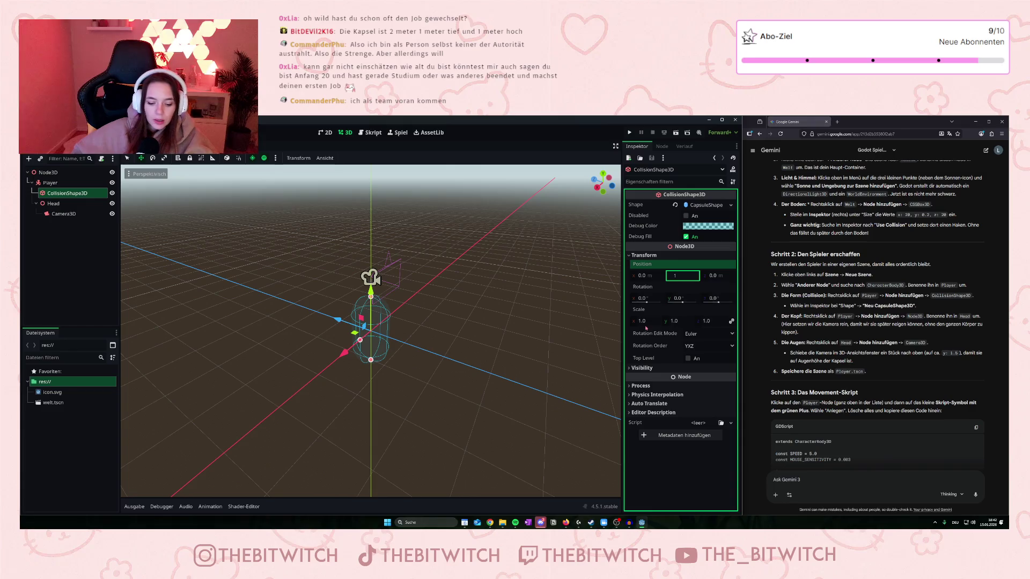
key(Return)
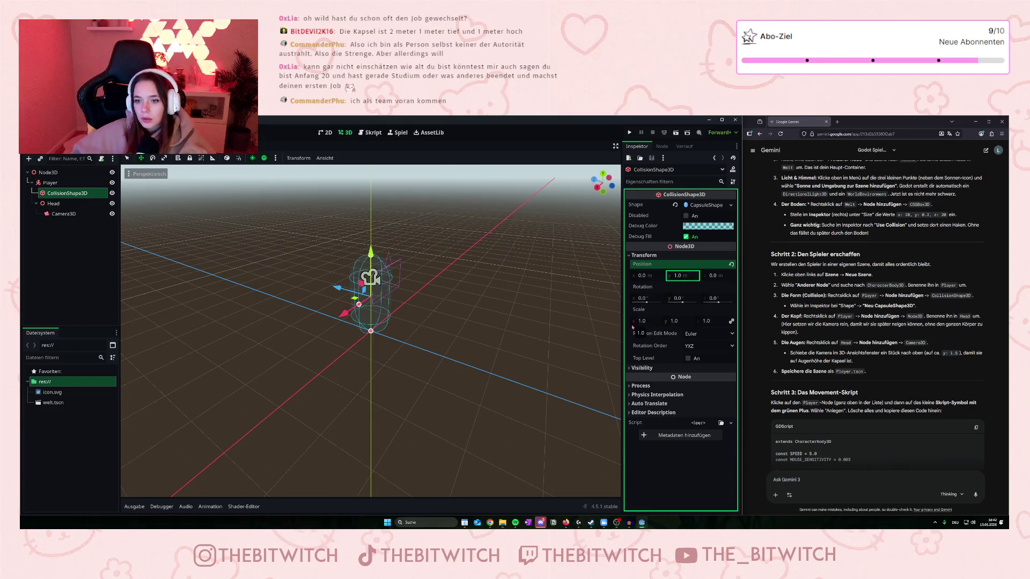
scroll(391, 241, up, 5)
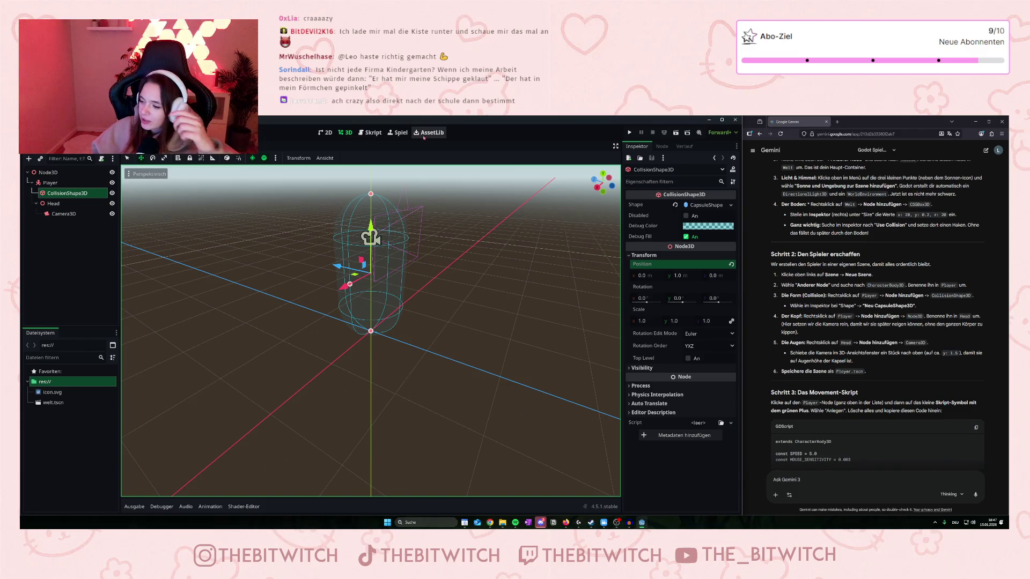
Open the Asset Library and browse through asset pages 2 and 3.
click(426, 134)
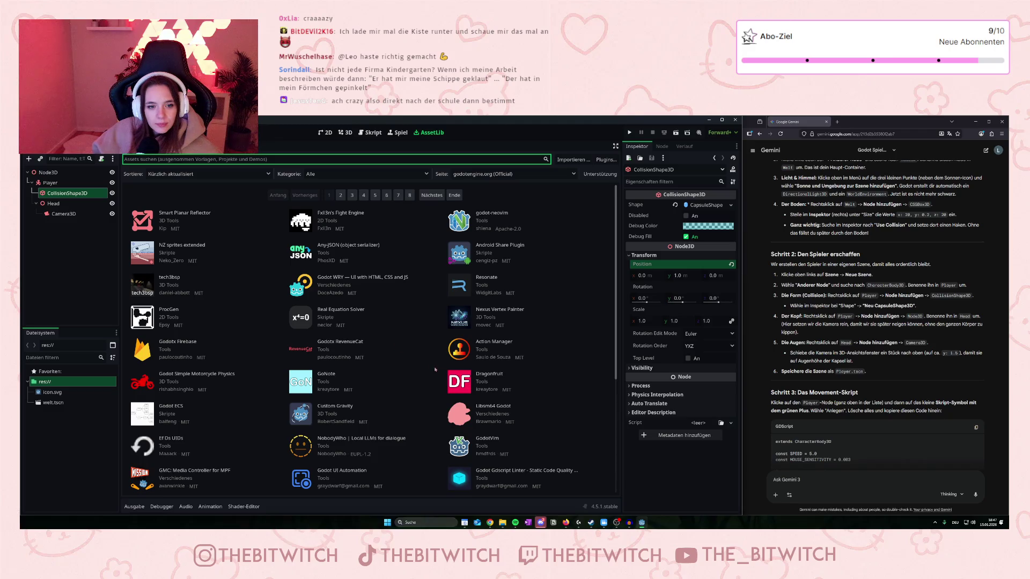
scroll(444, 420, down, 3)
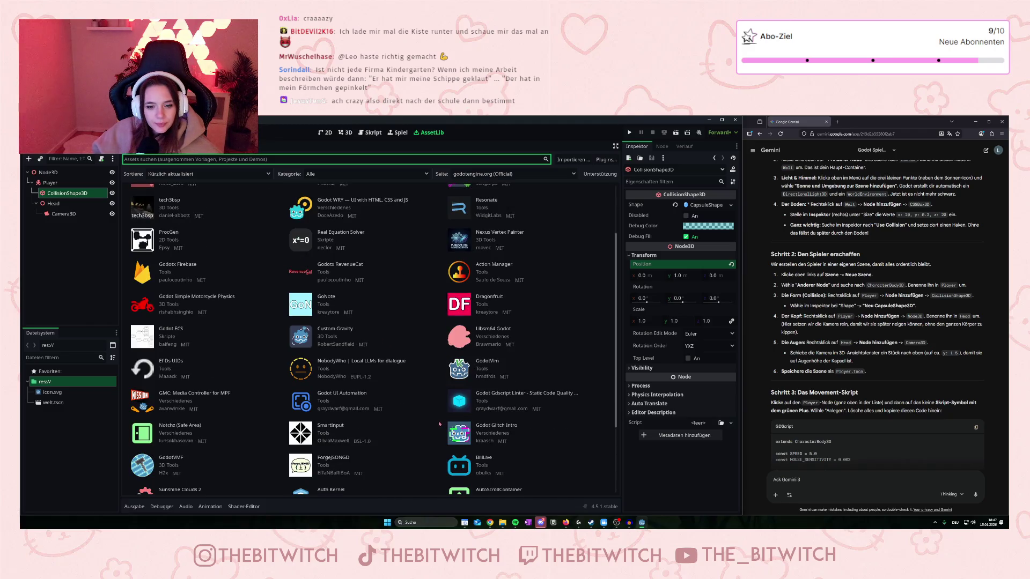
scroll(432, 429, down, 4)
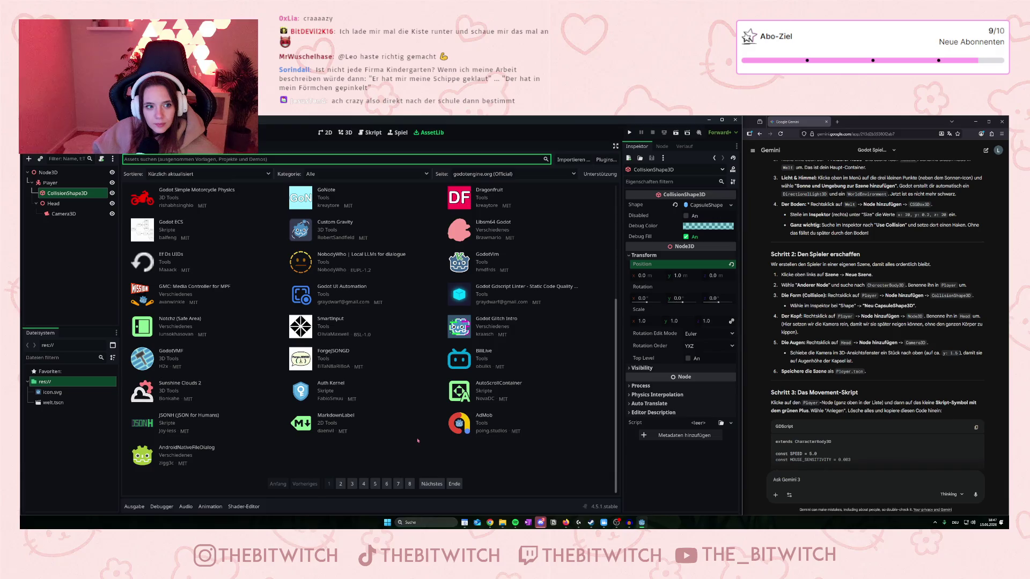
click(341, 484)
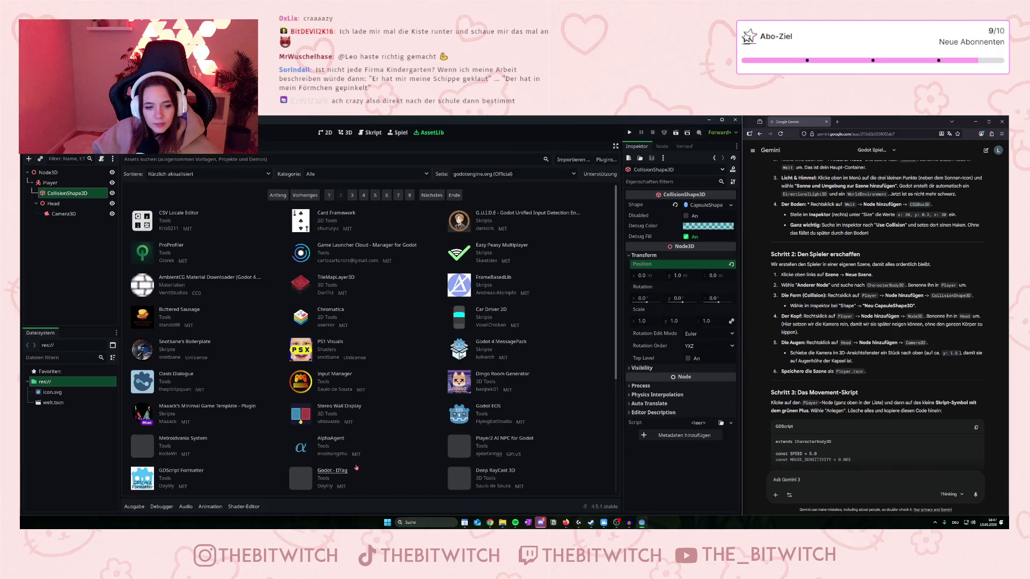
scroll(384, 424, down, 4)
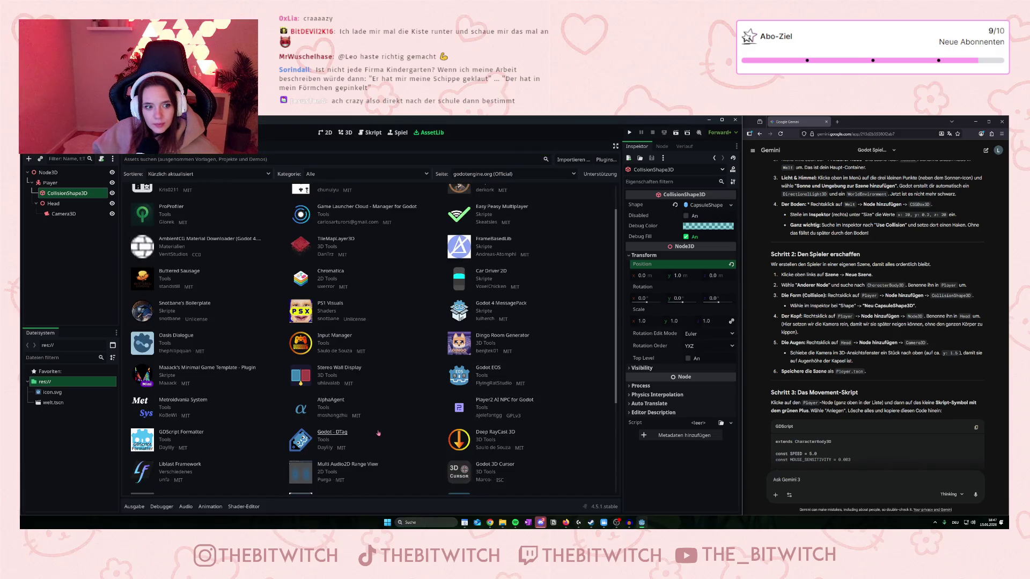
scroll(378, 433, down, 3)
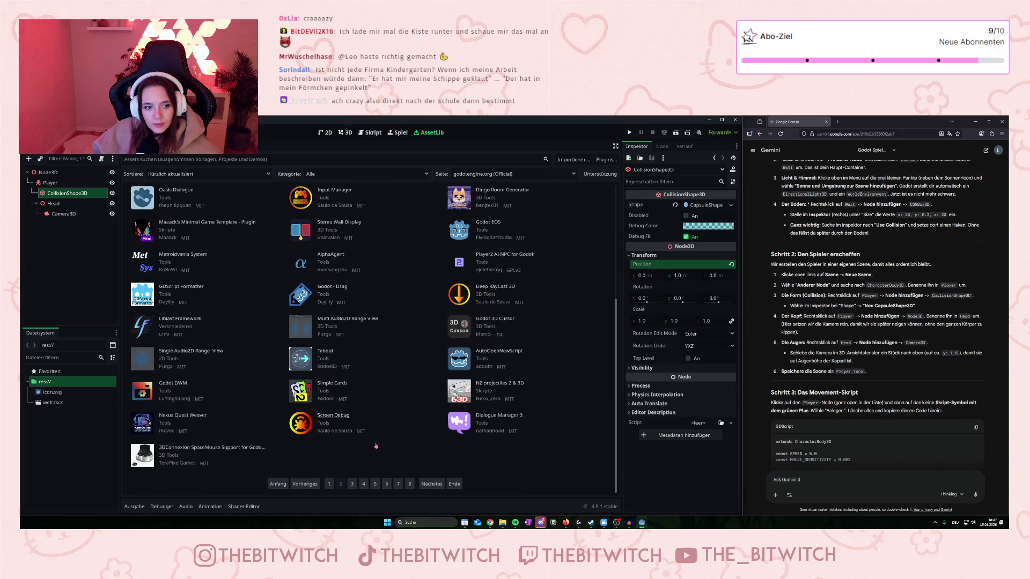
click(352, 484)
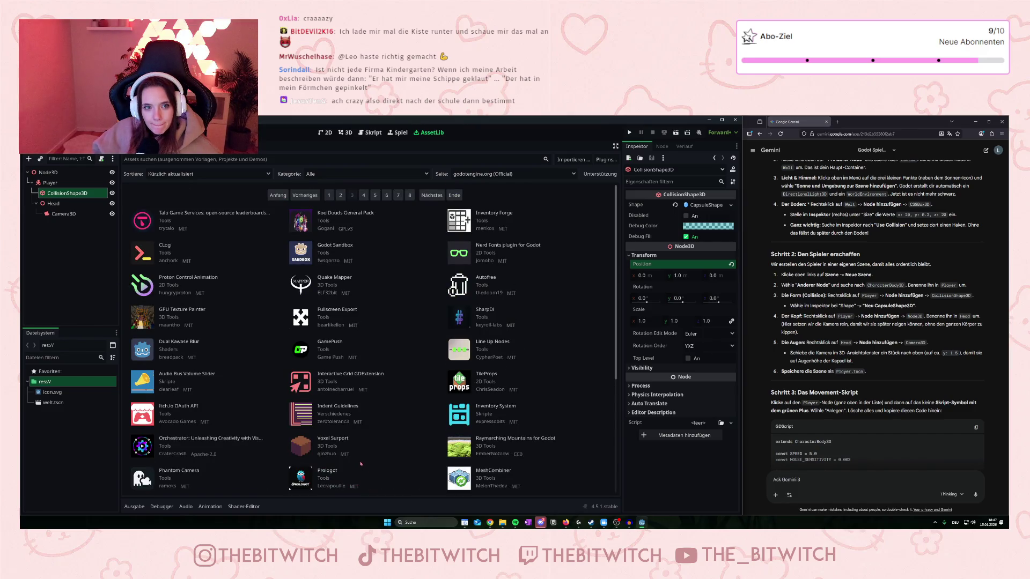
scroll(357, 482, down, 5)
scroll(355, 464, down, 1)
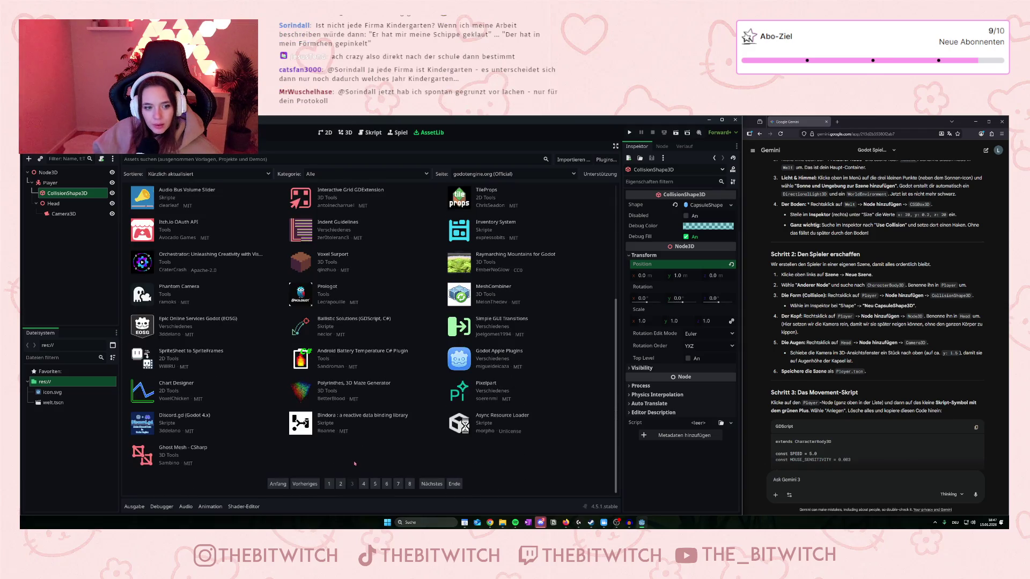
scroll(356, 457, up, 6)
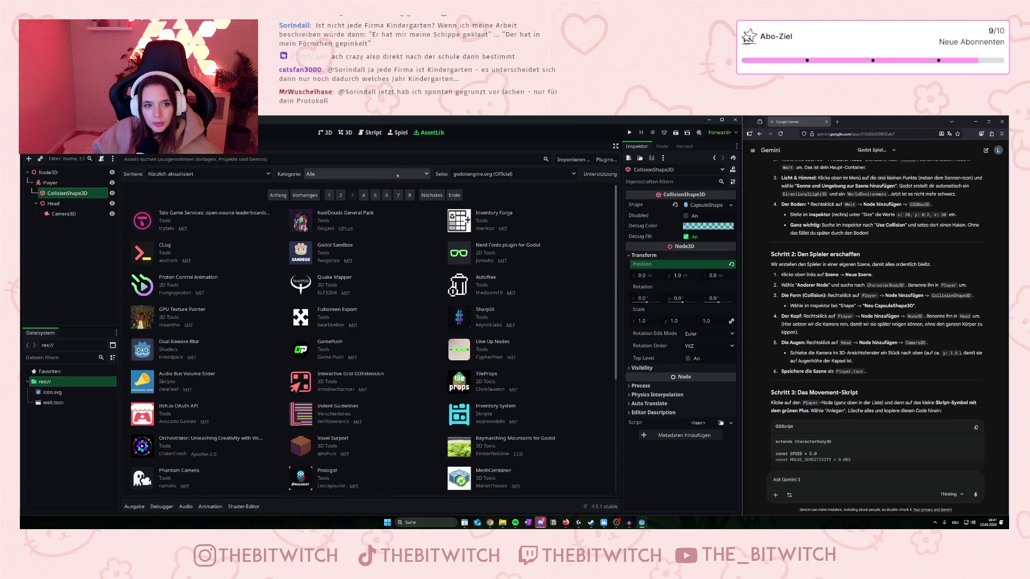
Filter assets to the Materialien category, then switch back to all categories and focus the search field.
click(371, 174)
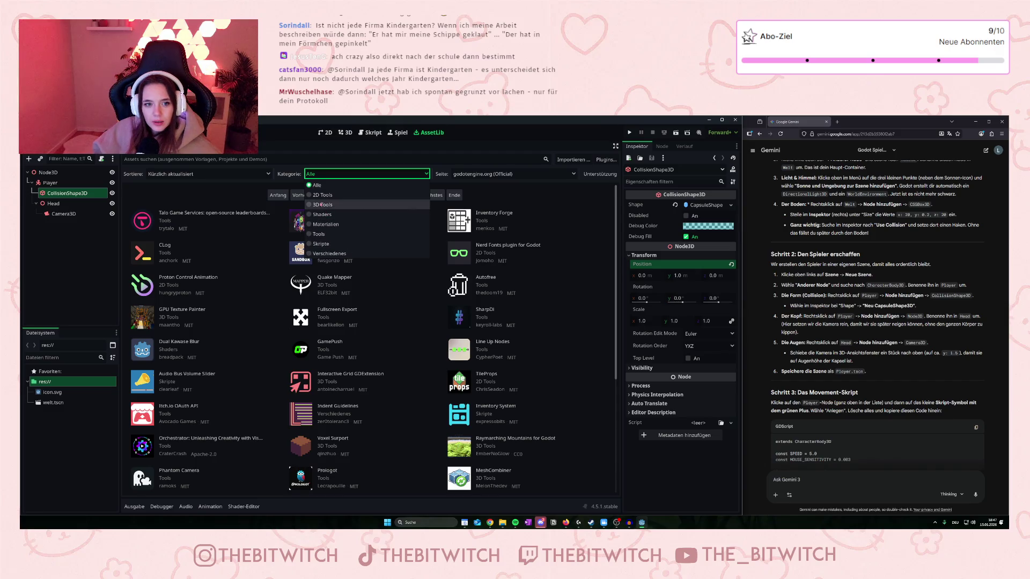
click(325, 224)
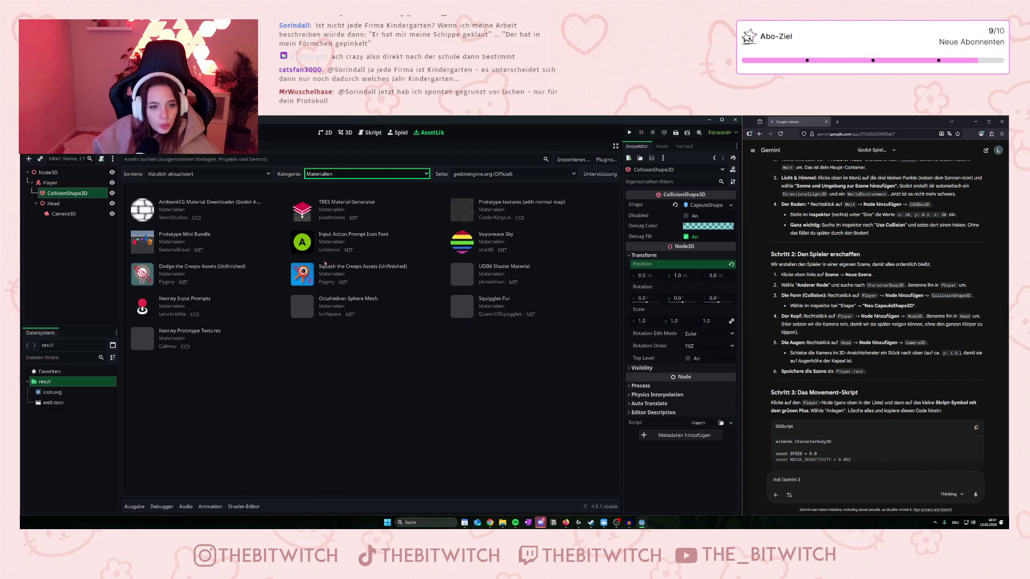
click(354, 176)
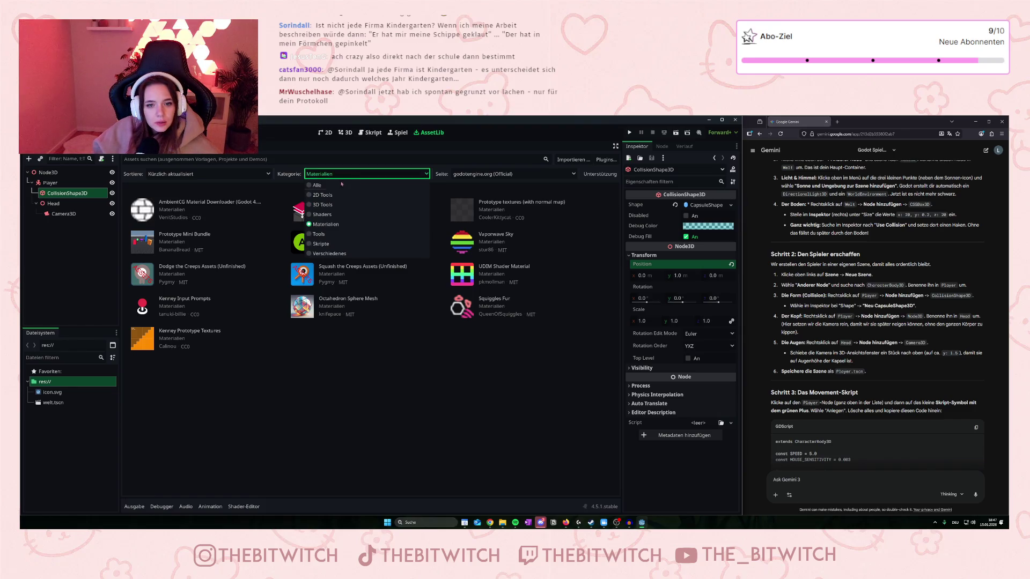
click(355, 186)
click(180, 159)
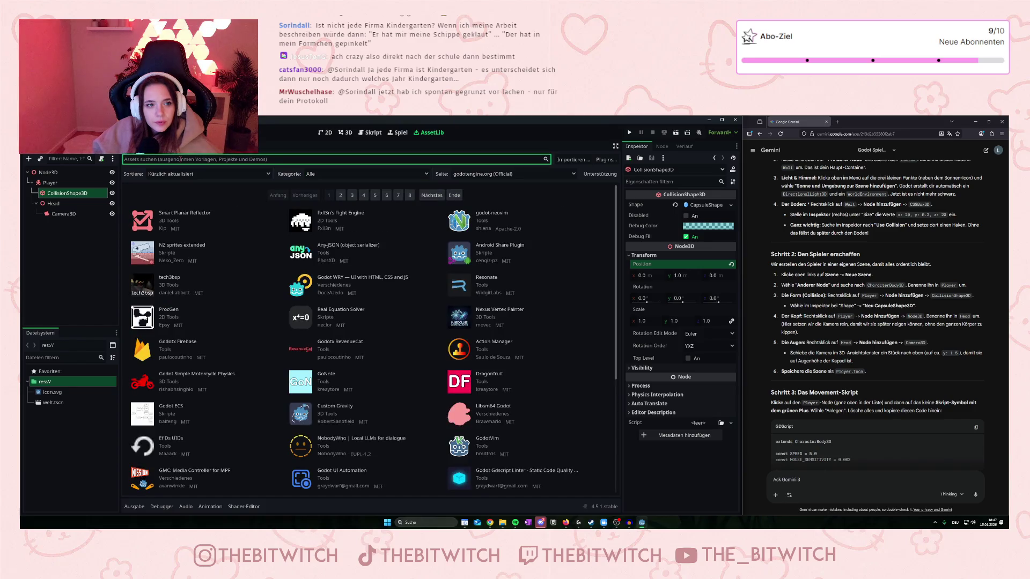
Search the Asset Library for 'office', then 'char', browse the results, and return to the 3D view.
text(office)
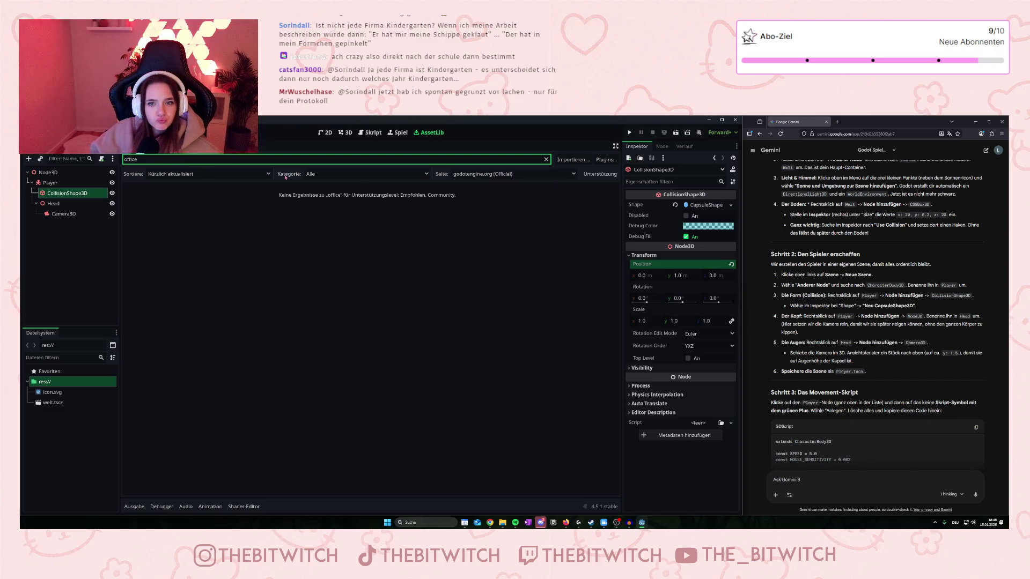
double_click(158, 159)
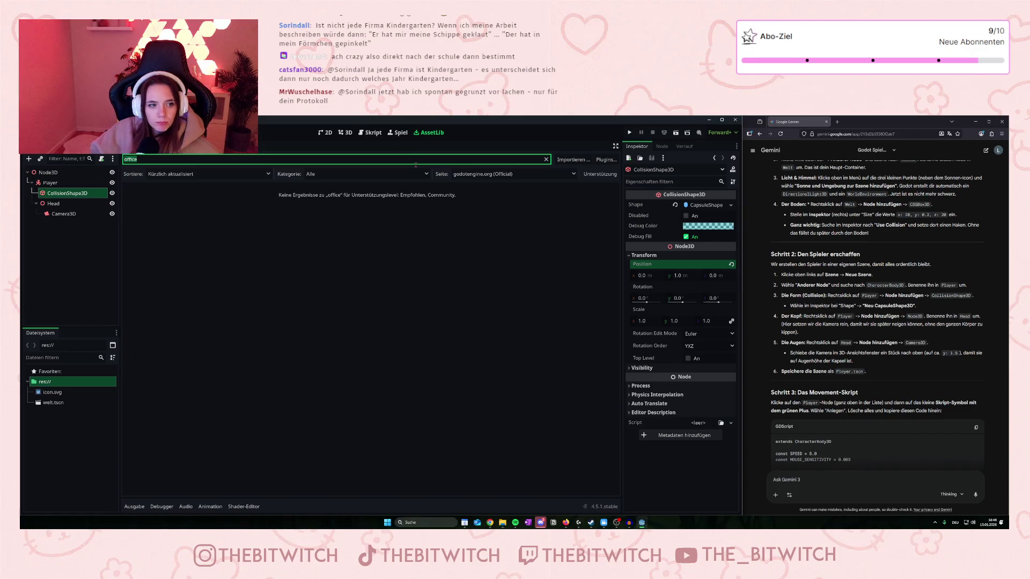
text(char)
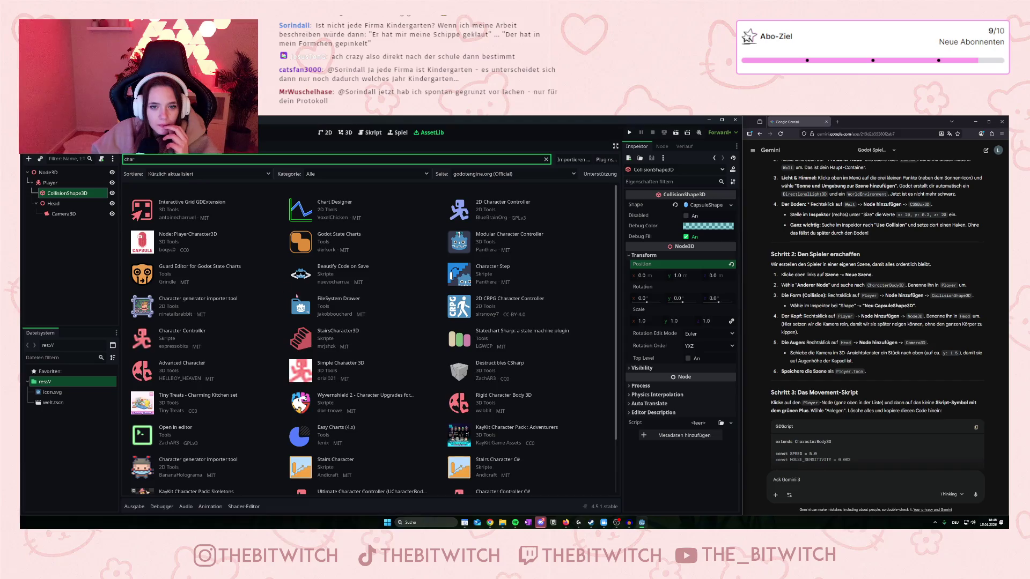
scroll(147, 251, down, 2)
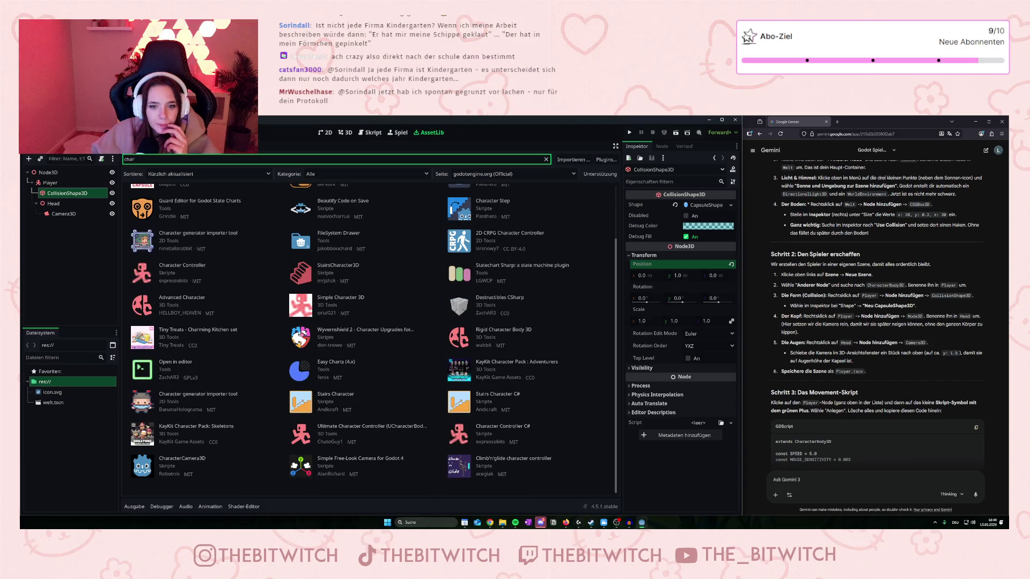
scroll(294, 325, up, 2)
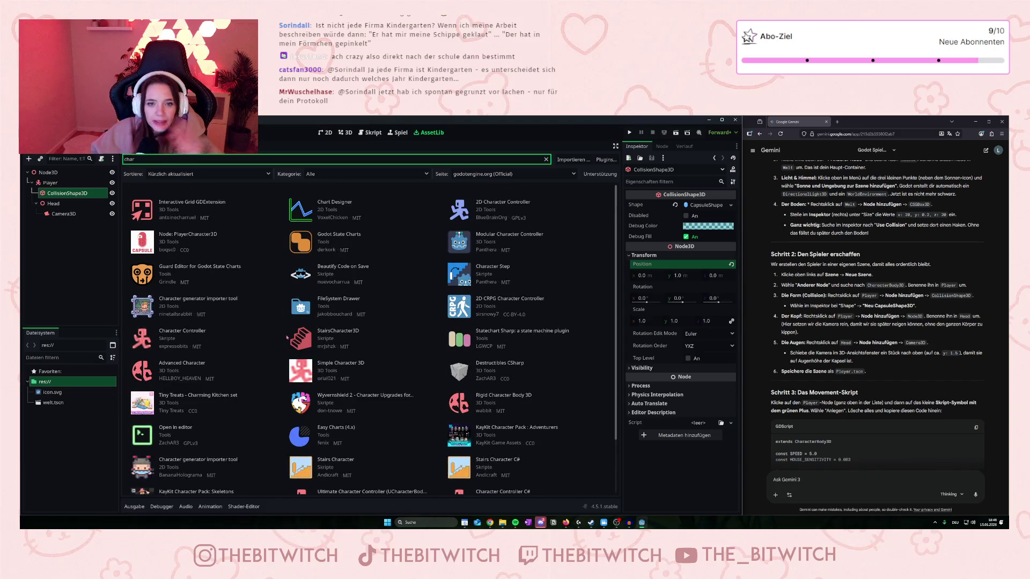
scroll(288, 337, down, 2)
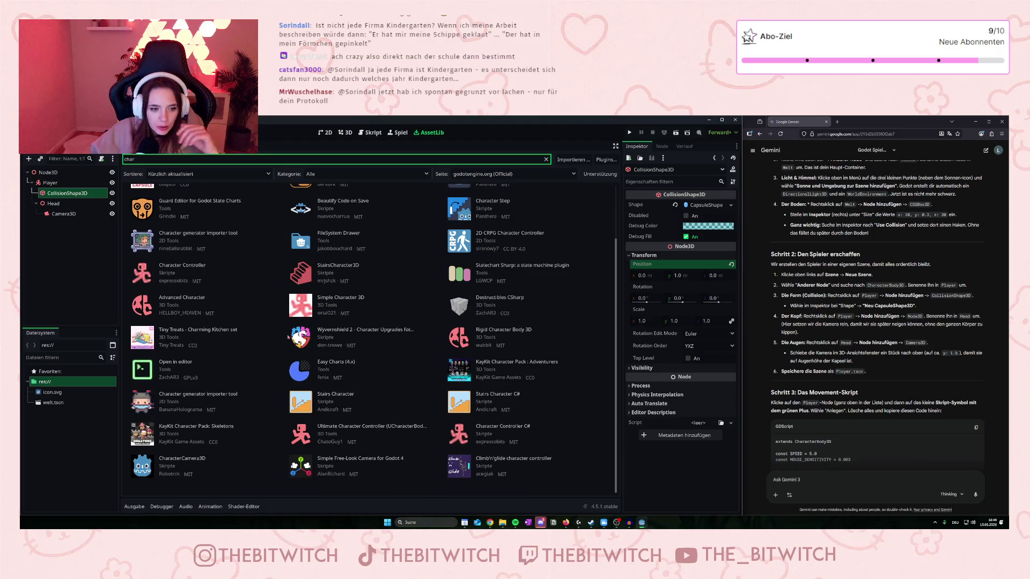
scroll(329, 320, up, 2)
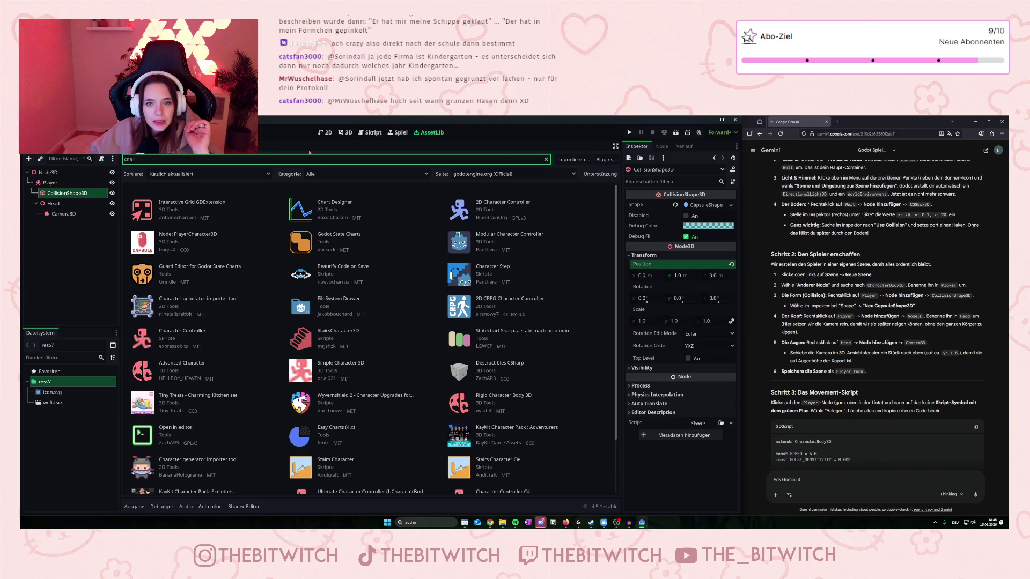
click(325, 133)
click(345, 133)
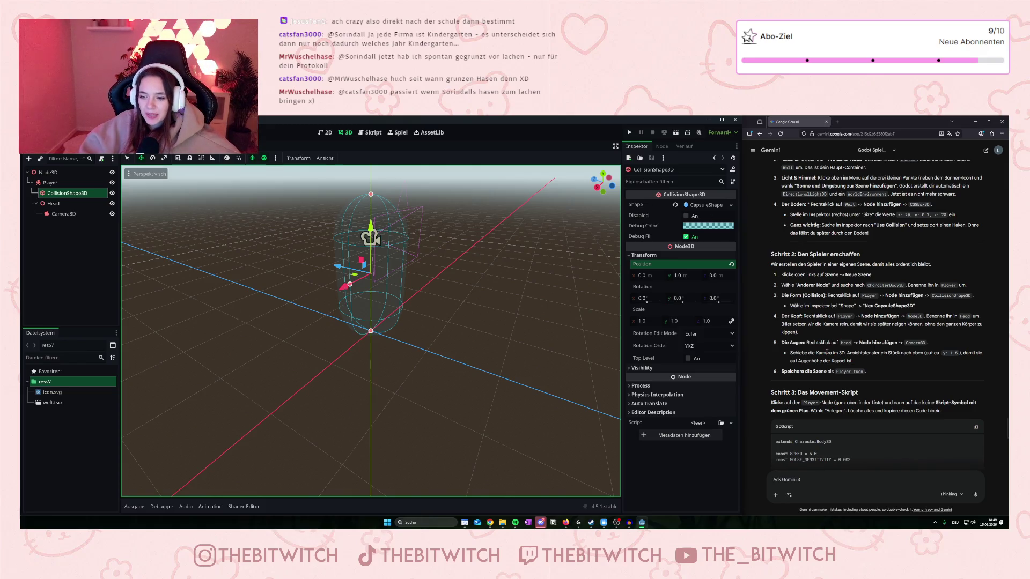
click(824, 352)
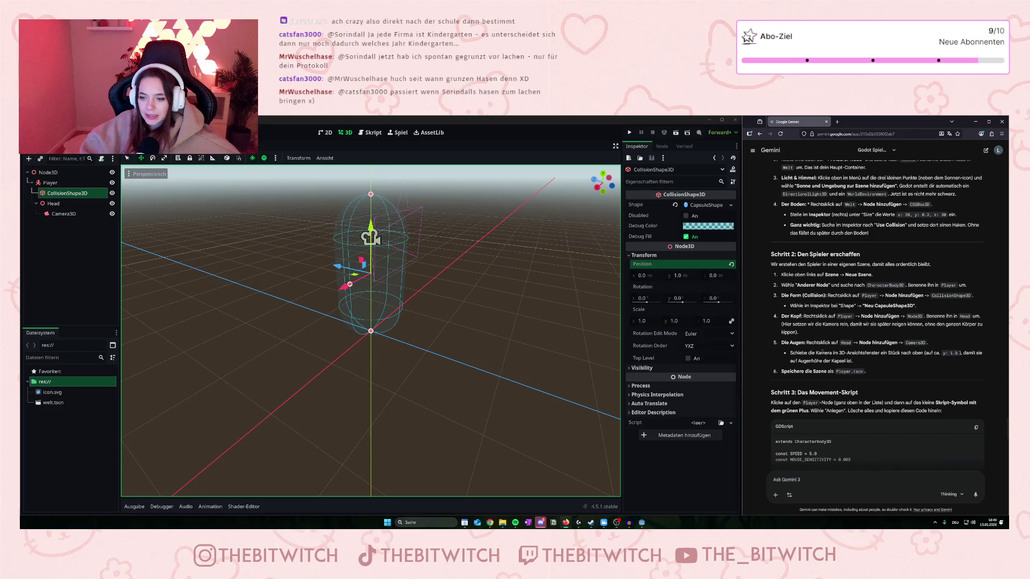
scroll(832, 306, down, 1)
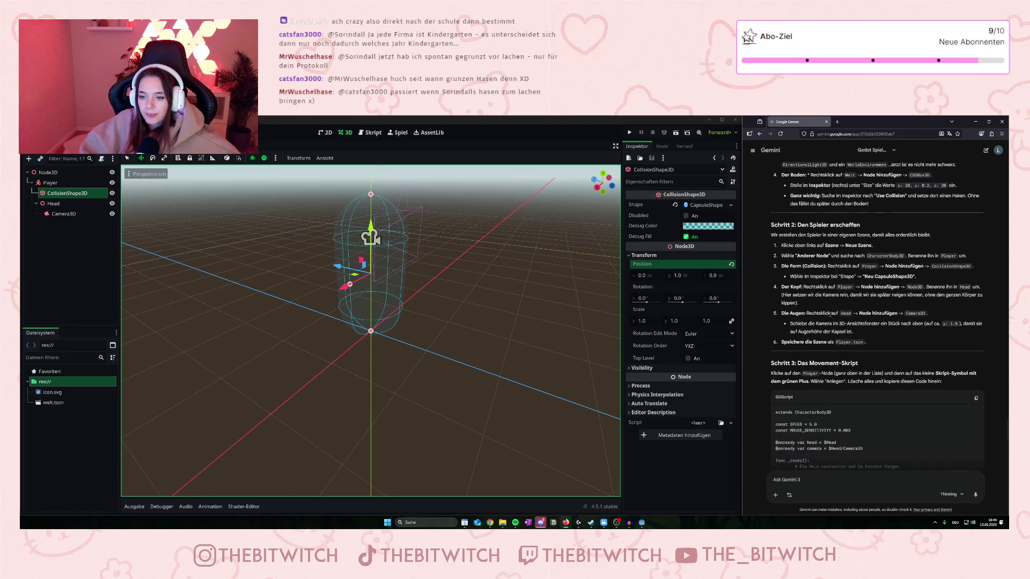
scroll(830, 314, down, 1)
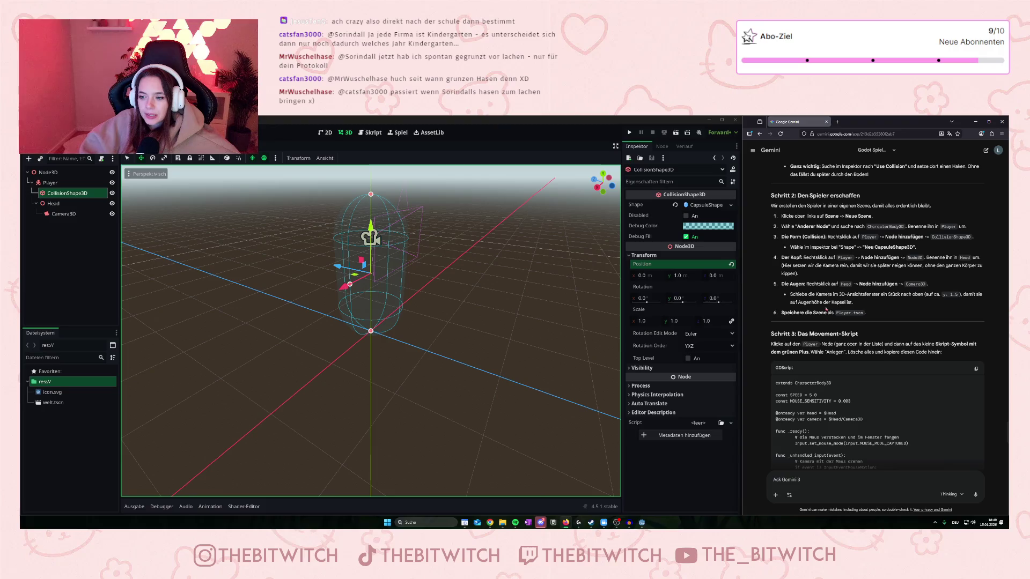
scroll(826, 309, down, 2)
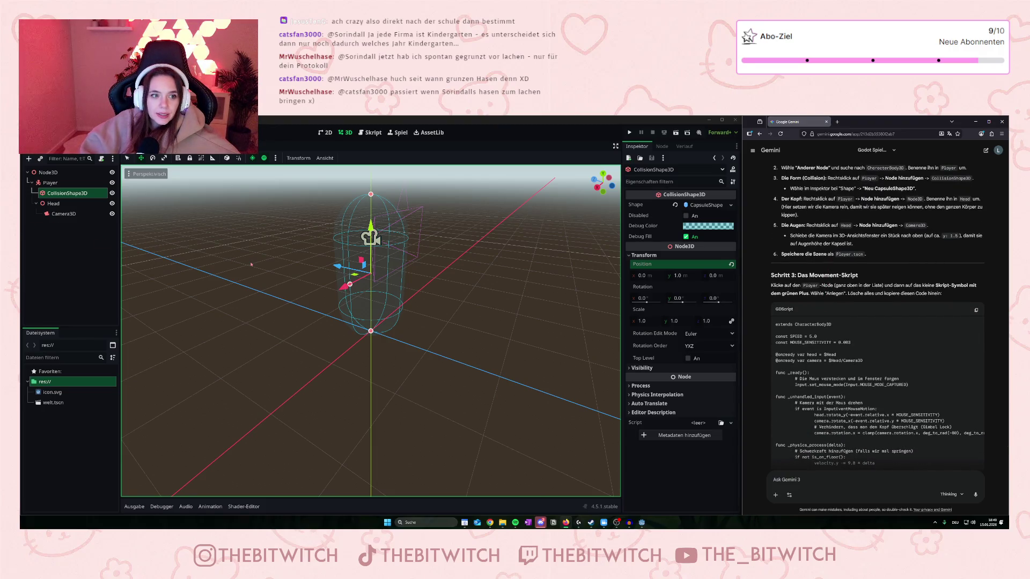
Dismiss the browser's save dialog, then save the scene in Godot as player.tscn.
key(ctrl+s)
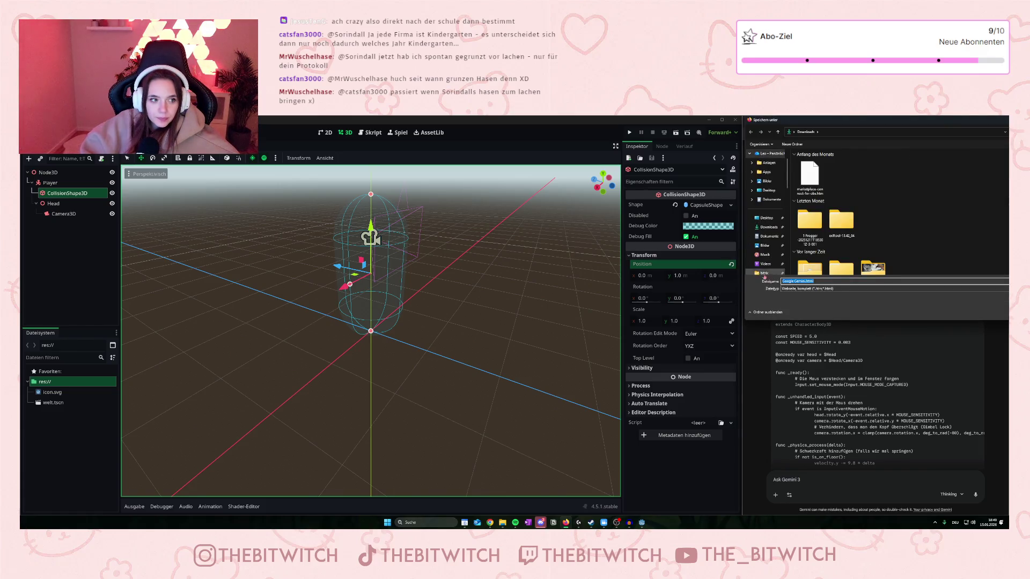
click(1002, 121)
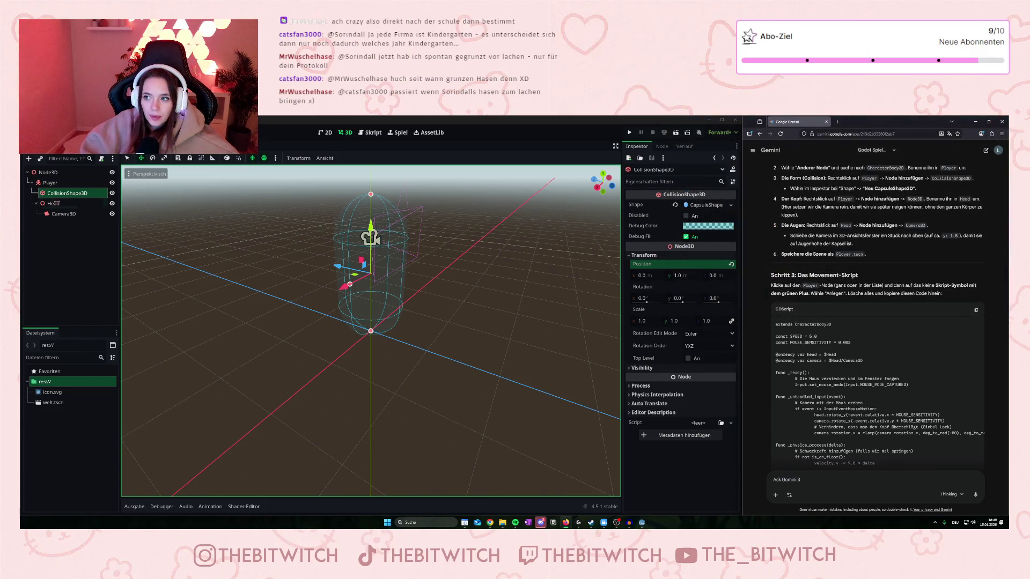
click(75, 241)
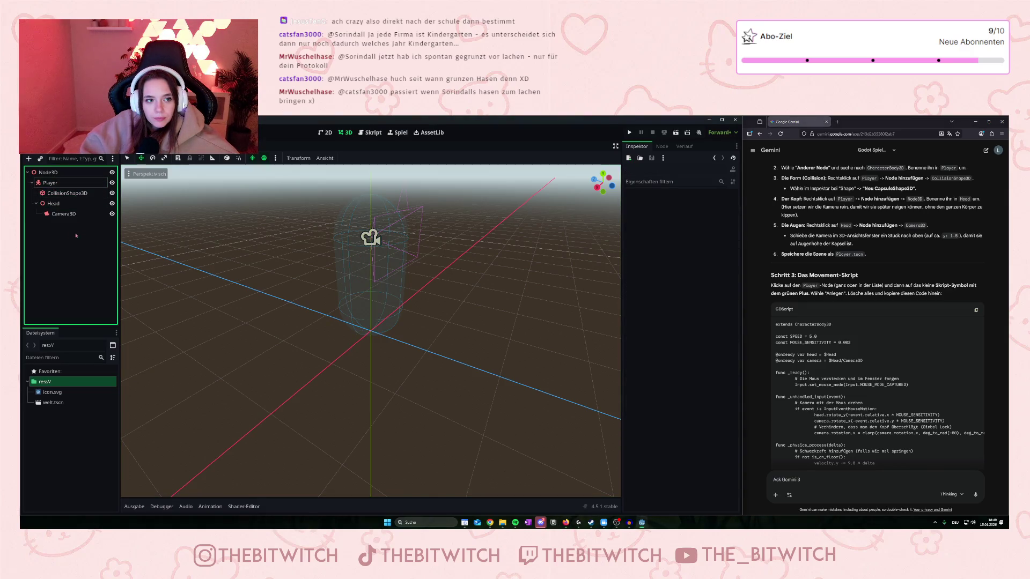
click(83, 193)
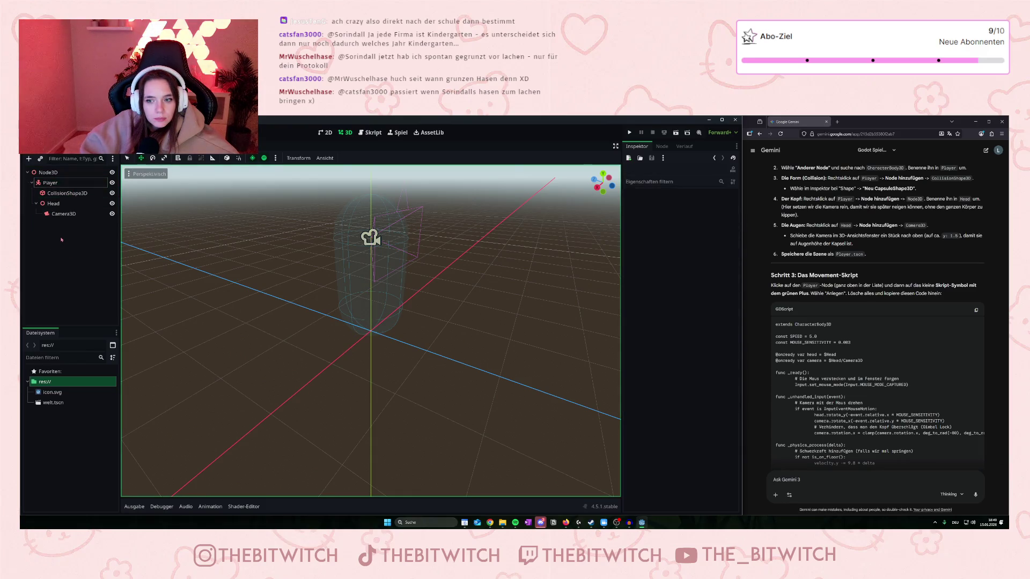
key(ctrl+s)
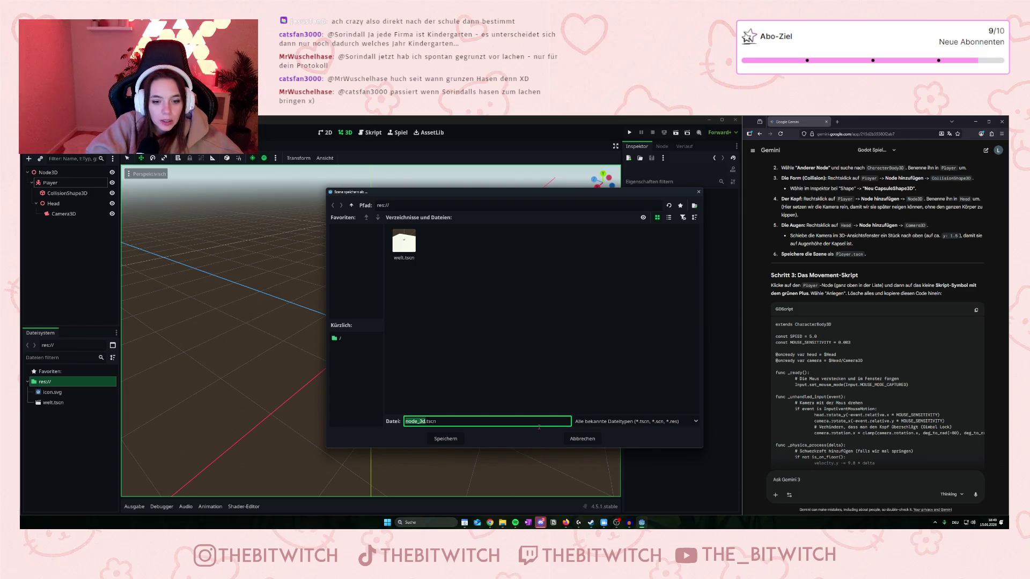
text(player)
key(Return)
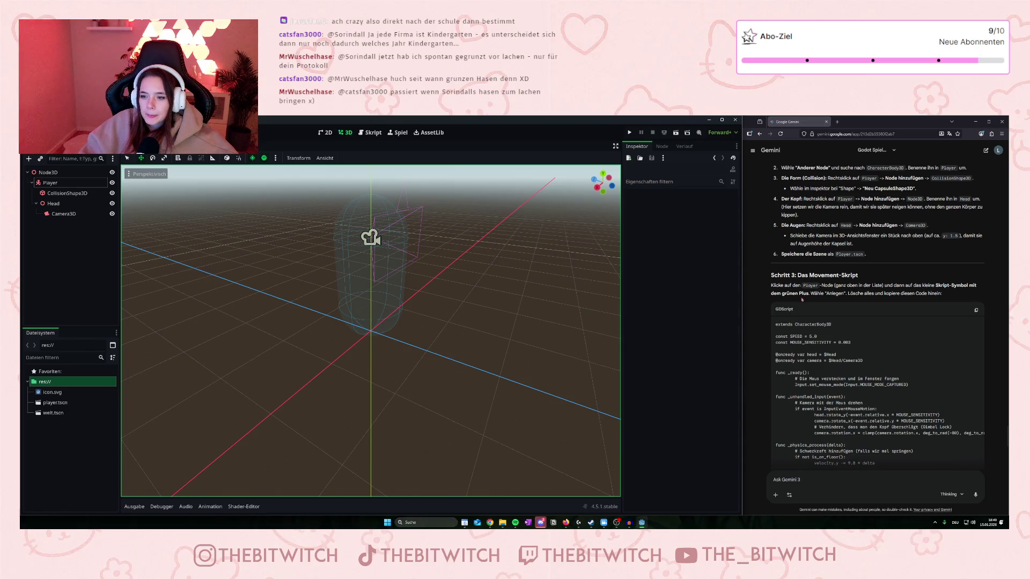
scroll(807, 291, down, 5)
scroll(807, 295, up, 2)
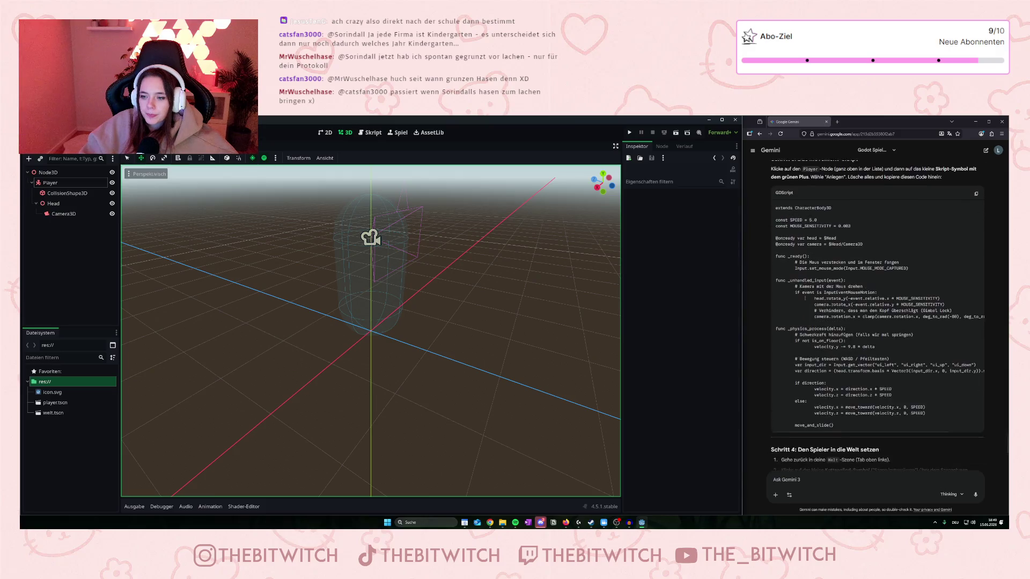
mouse_move(776, 284)
mouse_down()
mouse_move(912, 343)
mouse_move(849, 409)
mouse_up()
click(850, 409)
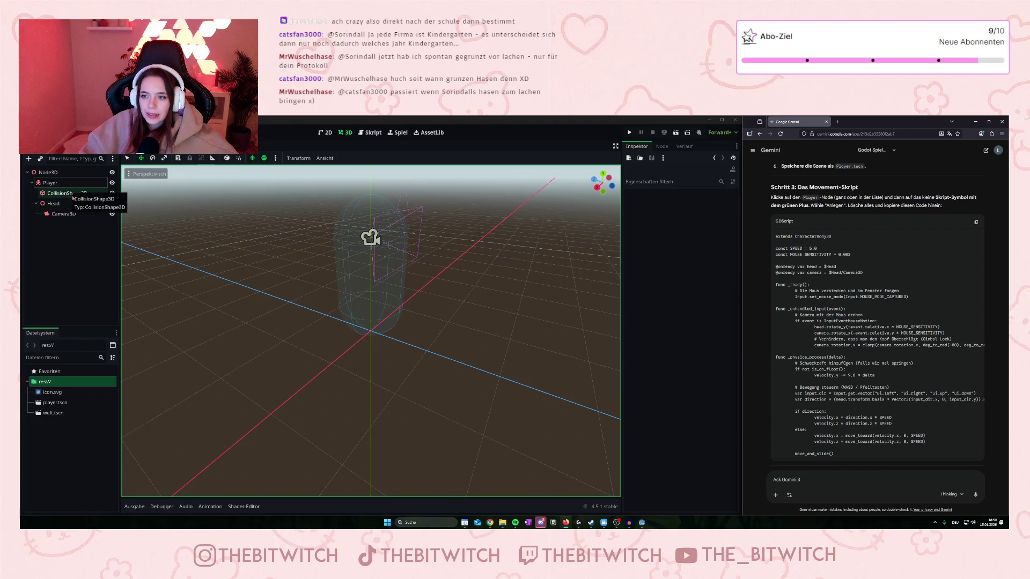
Look over the Node3D root and Player nodes, switching between the Script and 3D workspaces.
click(64, 174)
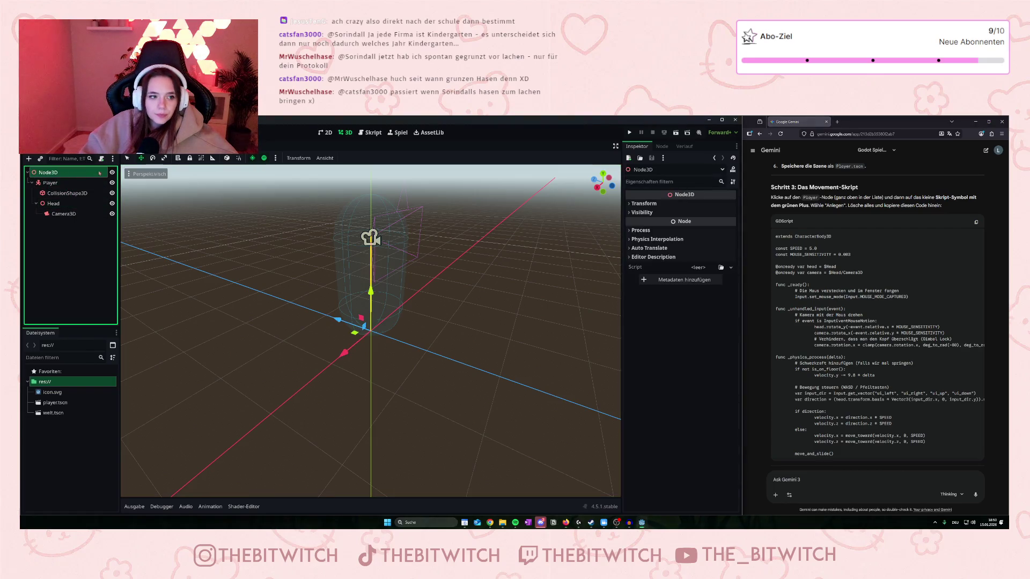
click(103, 184)
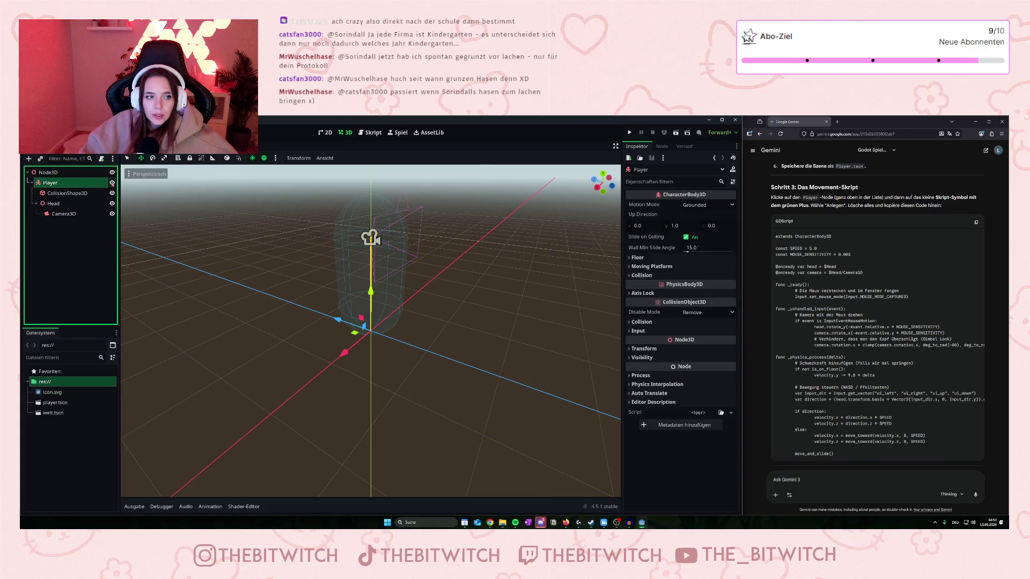
click(70, 175)
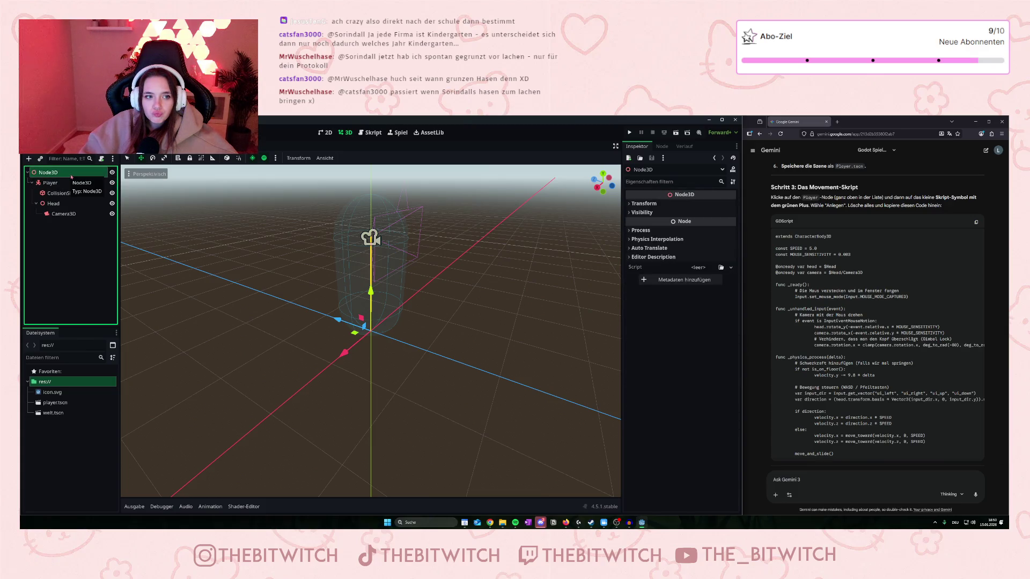
click(372, 135)
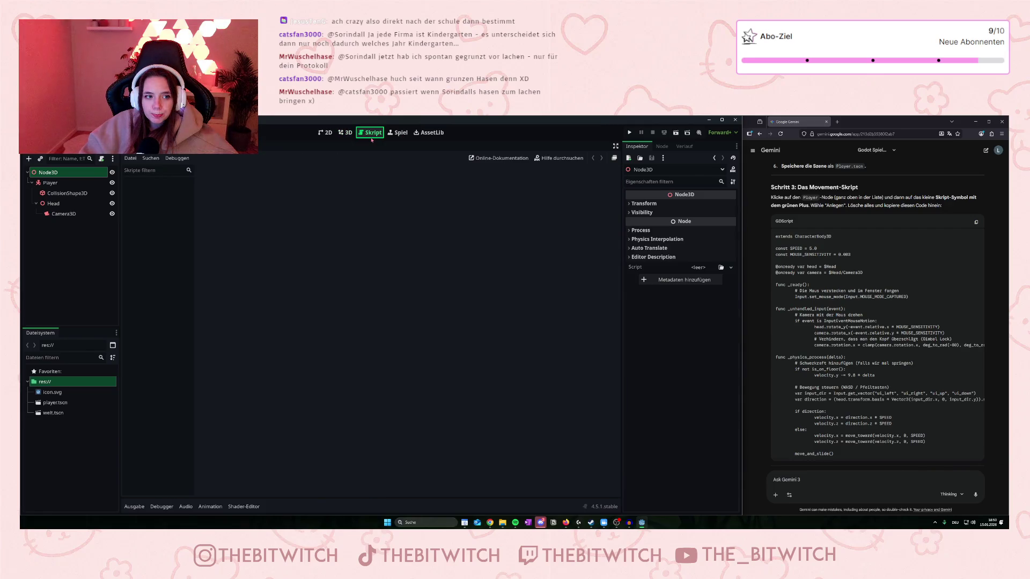
click(346, 132)
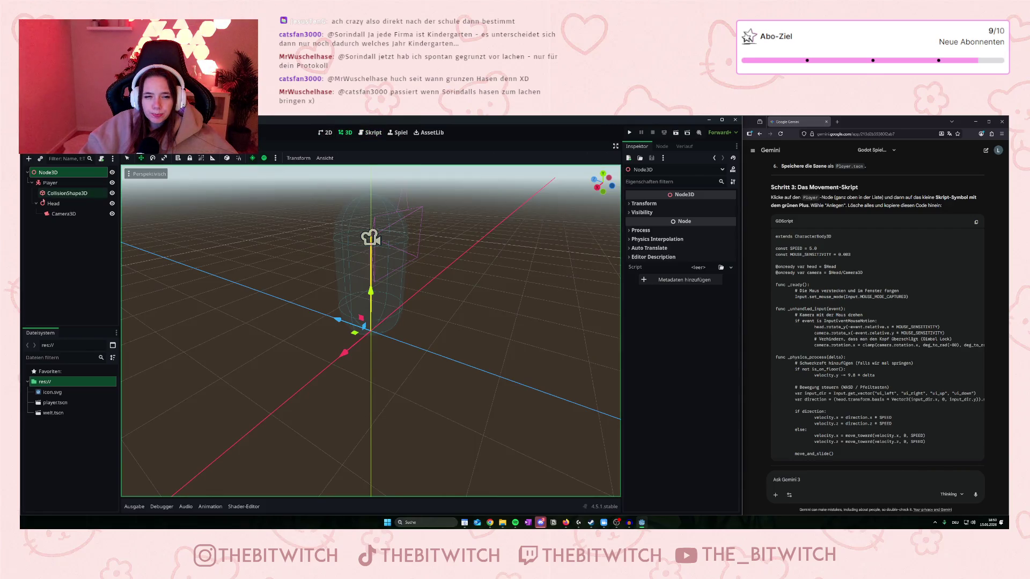
right_click(103, 172)
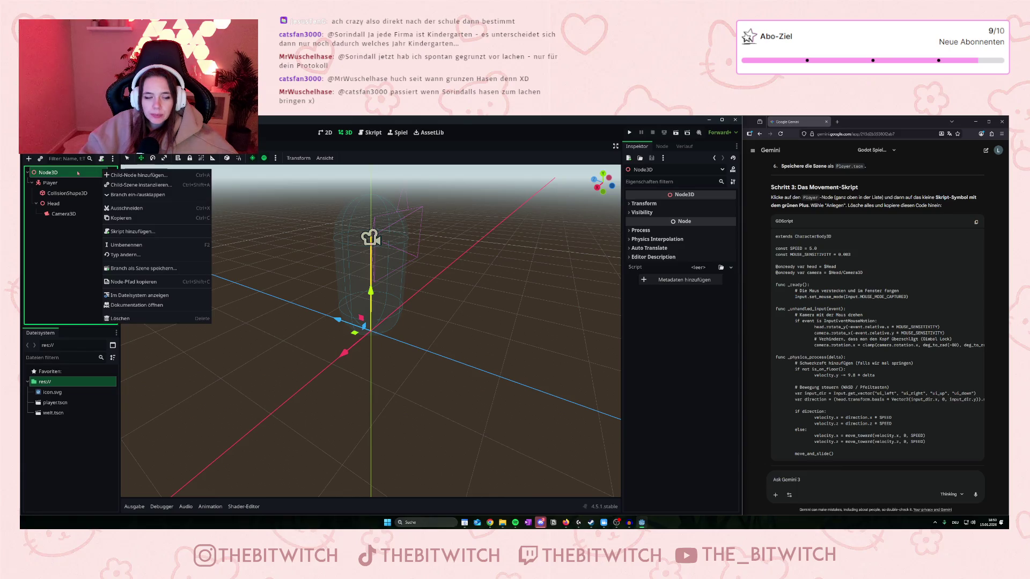
click(78, 173)
right_click(89, 174)
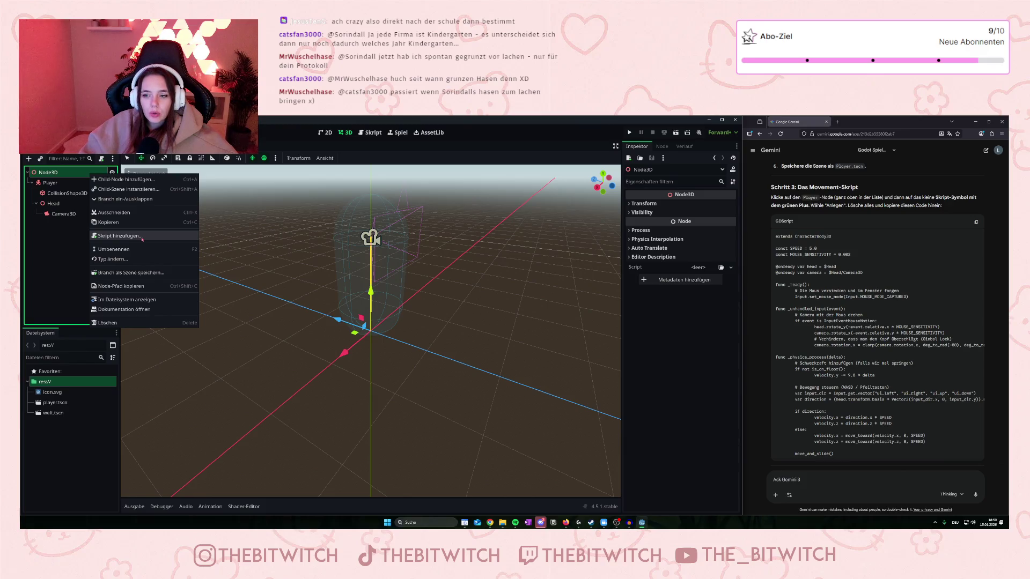
Attach a new script res://player.gd to the Player node via Skript hinzufügen….
click(49, 183)
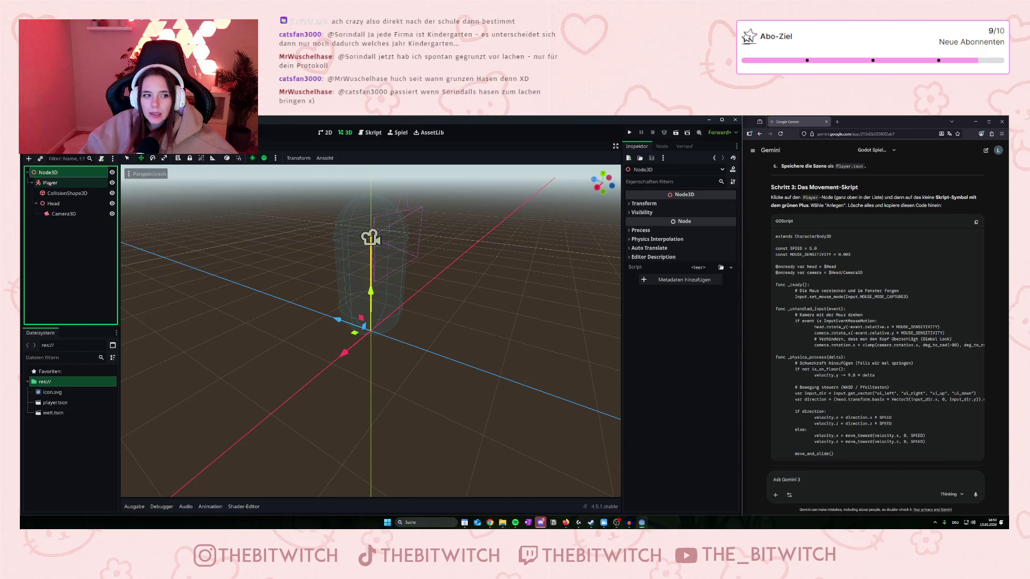
click(51, 183)
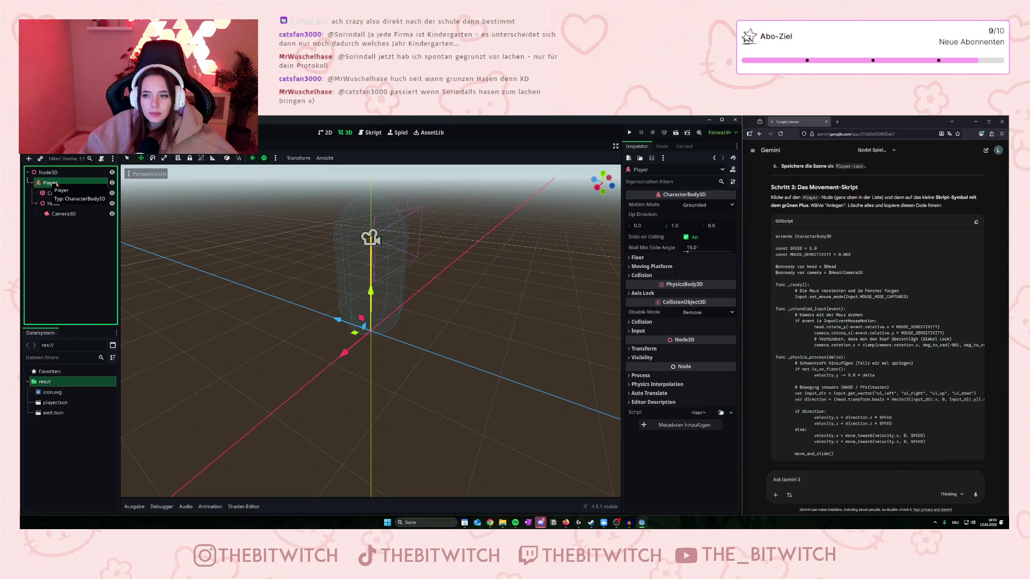
right_click(56, 183)
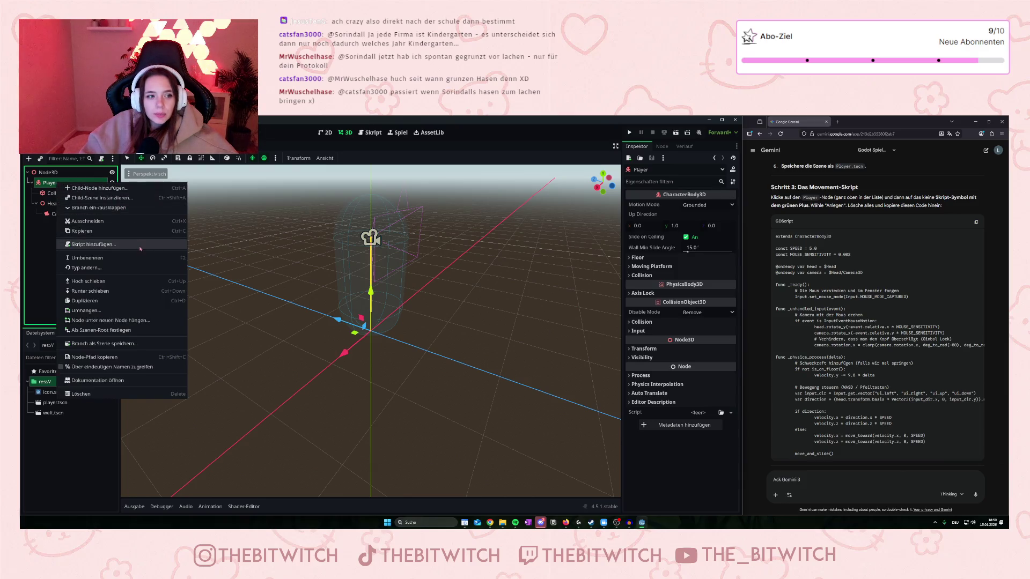
click(80, 244)
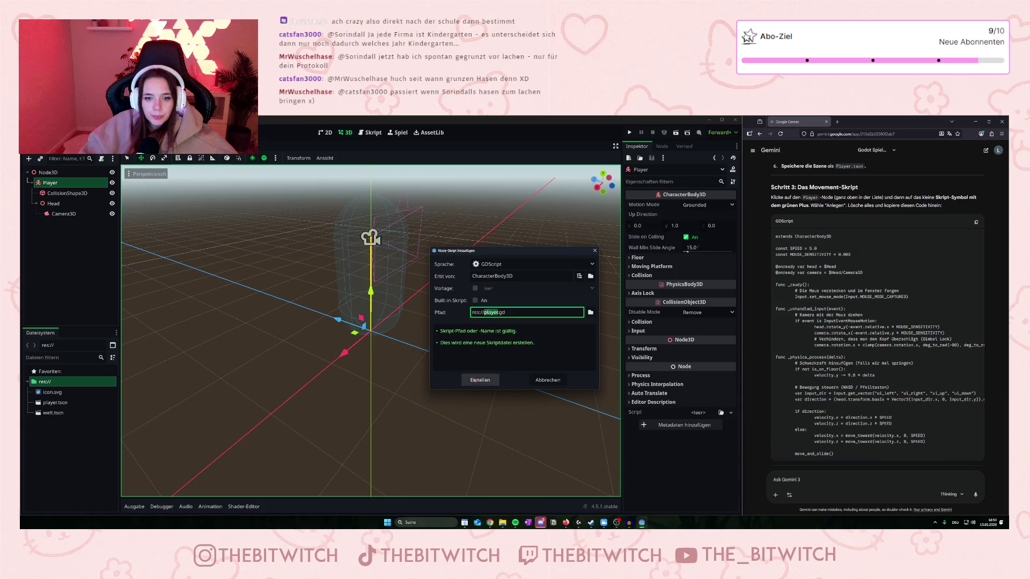
click(479, 381)
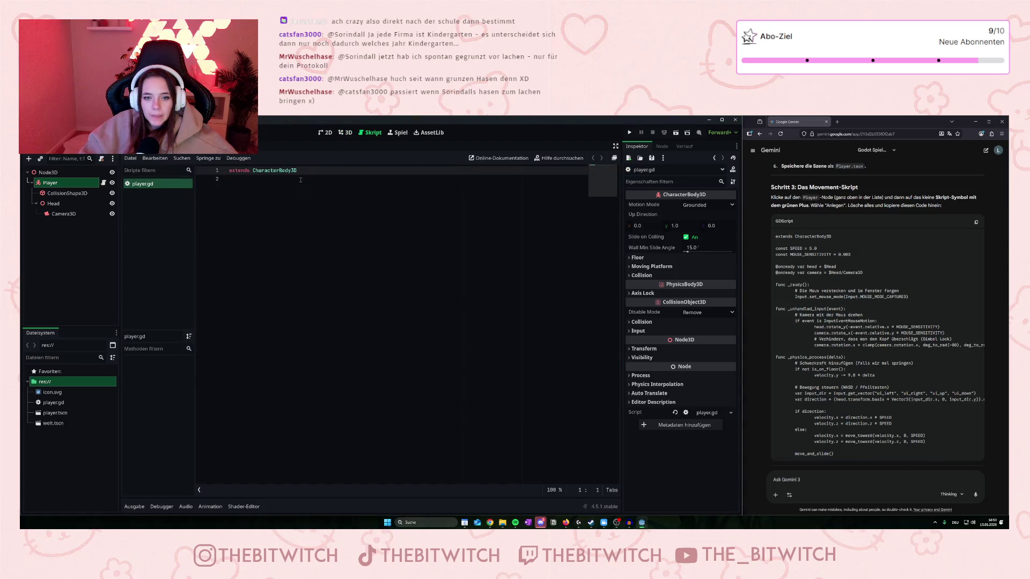
Declare const SPEED = 5.0 and const MOUSE_SENSITIVITY = 0.003 below the extends line.
click(344, 192)
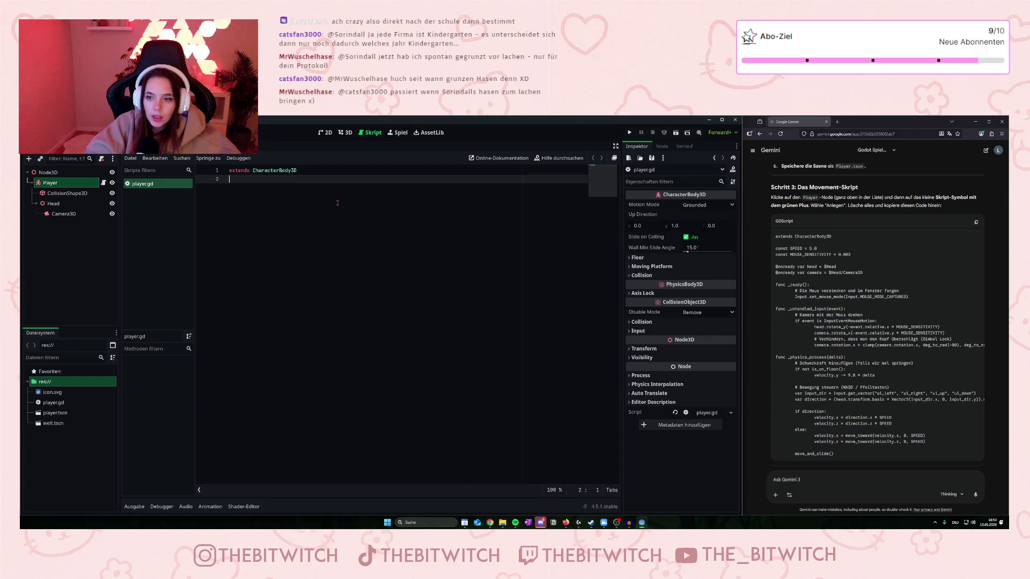
key(Return)
text(onst )
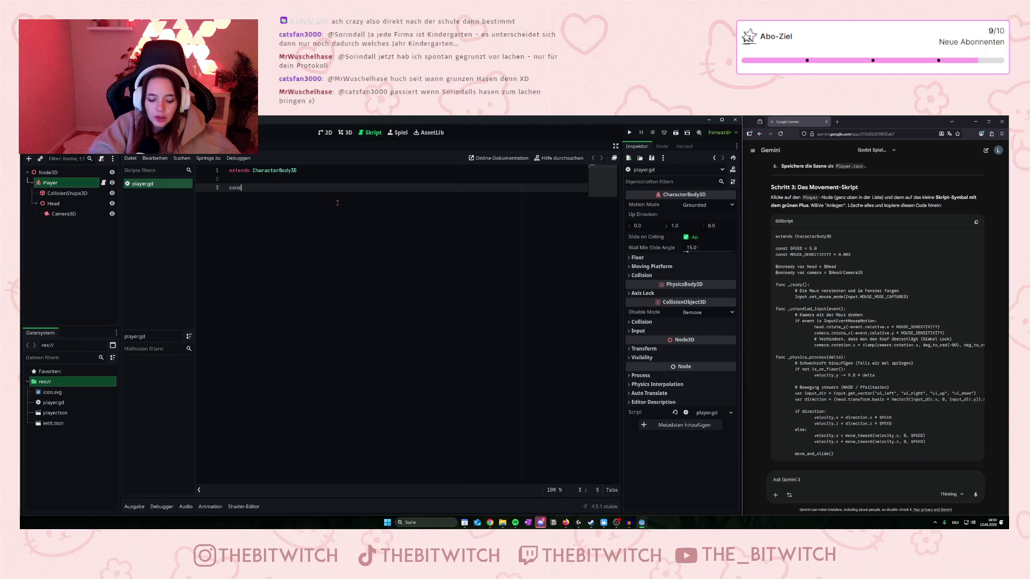
text(SP)
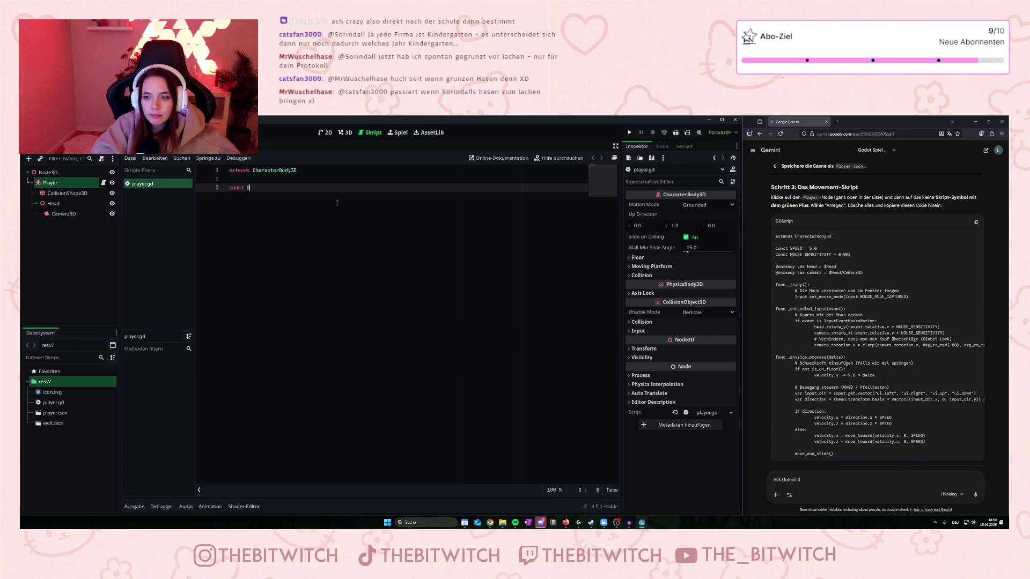
text(EED )
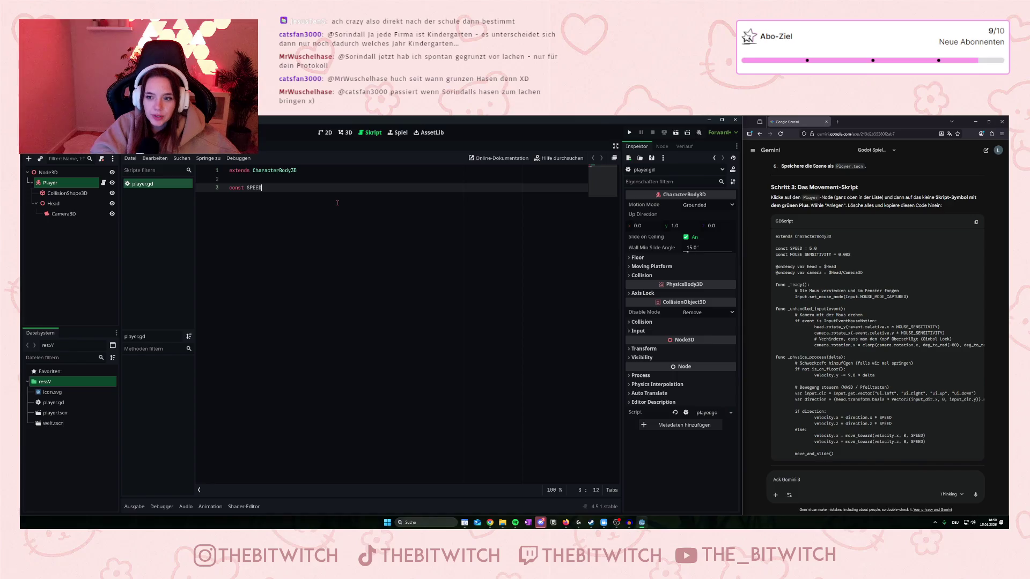
text(= 5.0)
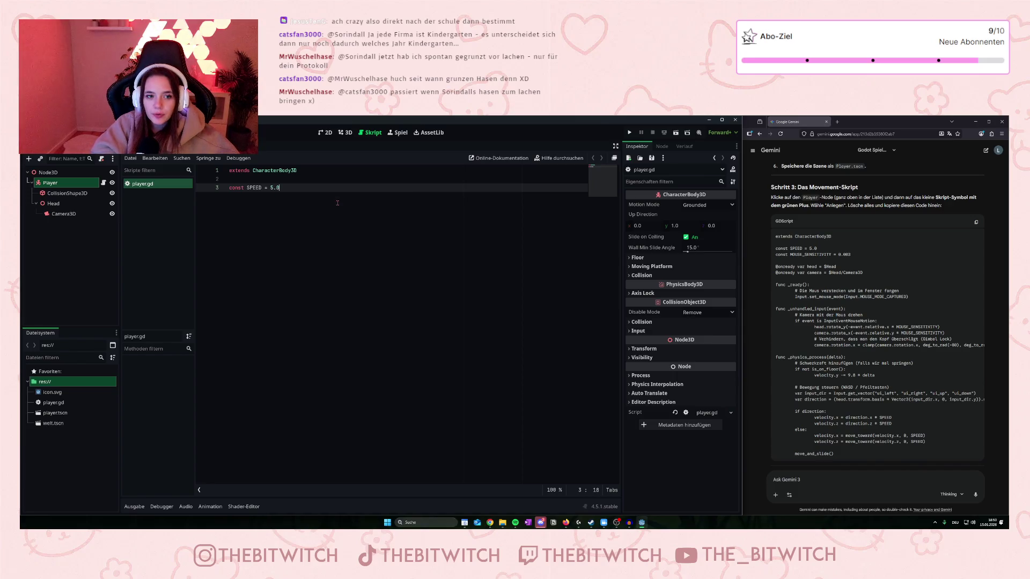
key(Return)
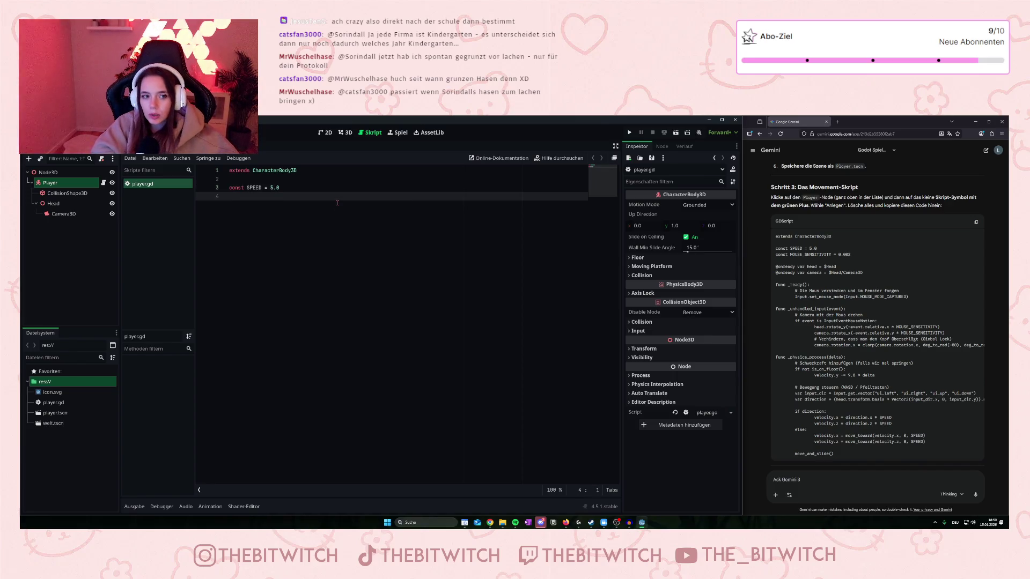
text(nt)
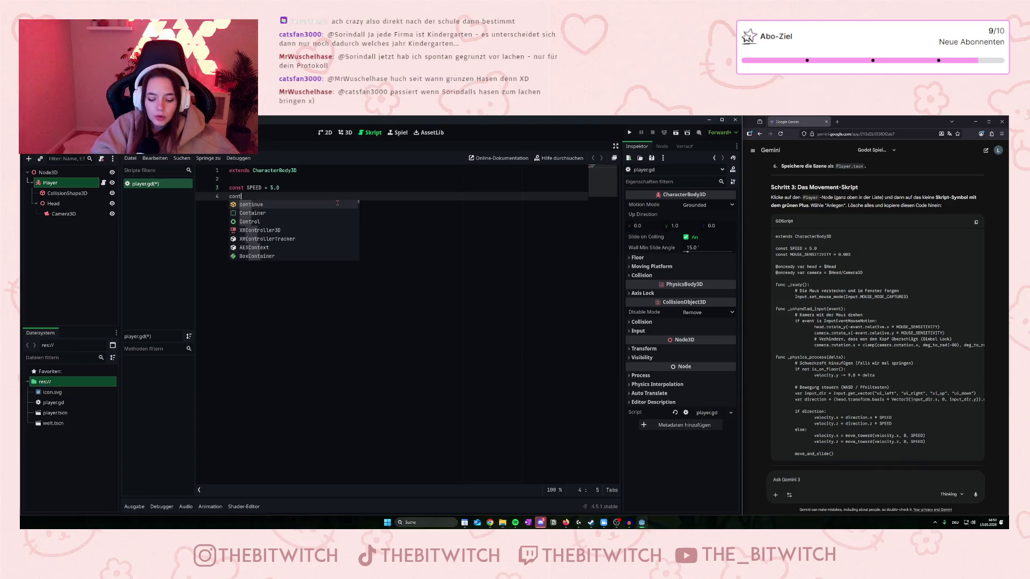
key(BackSpace)
text(st Mo)
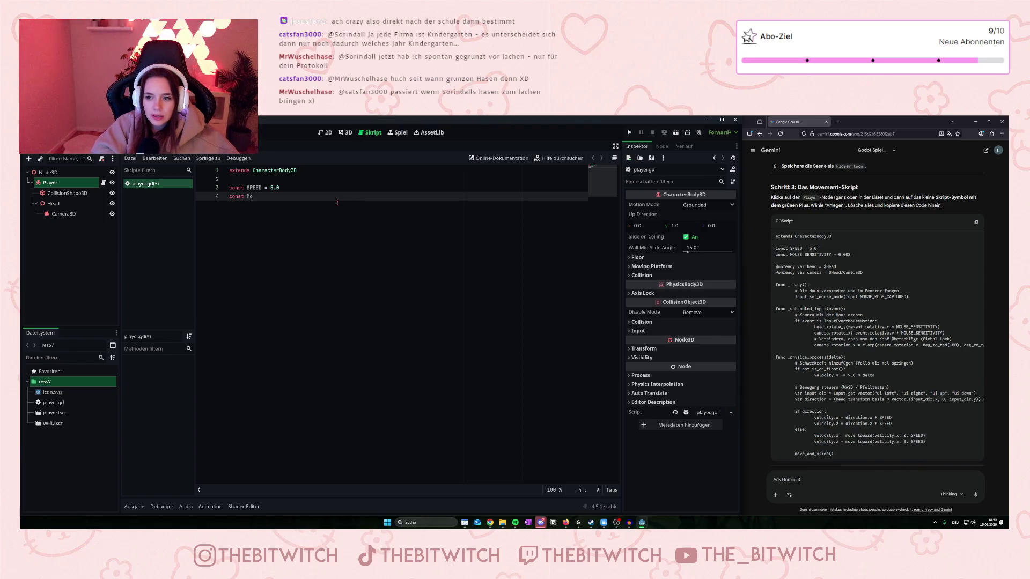
key(BackSpace)
key(BackSpace)
key(BackSpace)
text(OUSE)
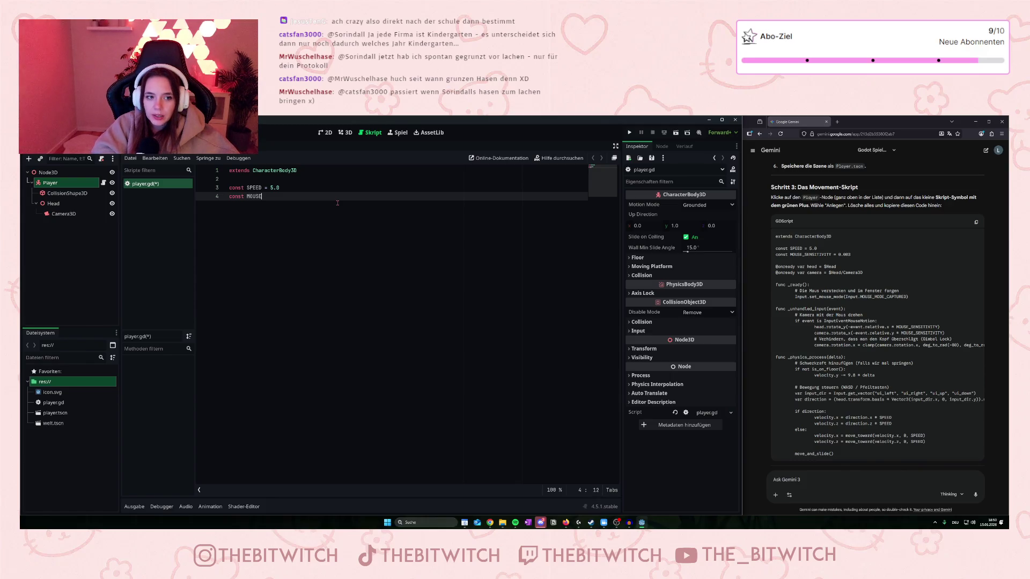
text(_SENSI)
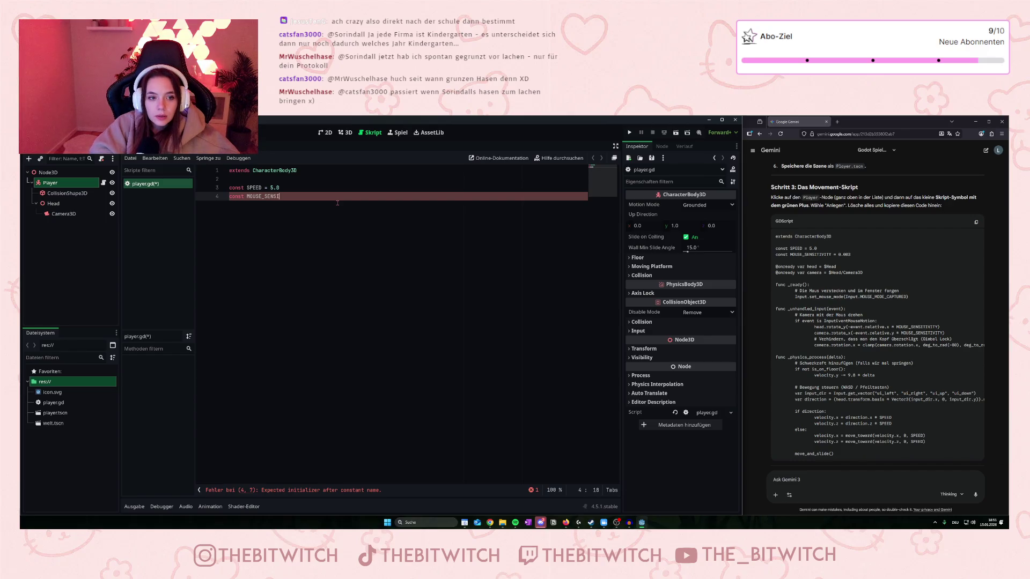
text(TIVITY = )
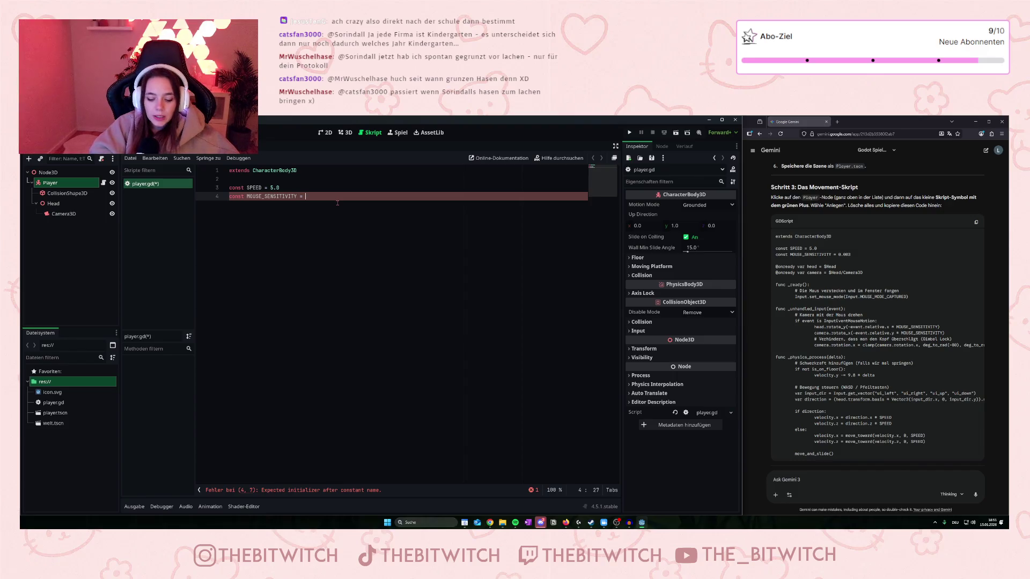
text(0.)
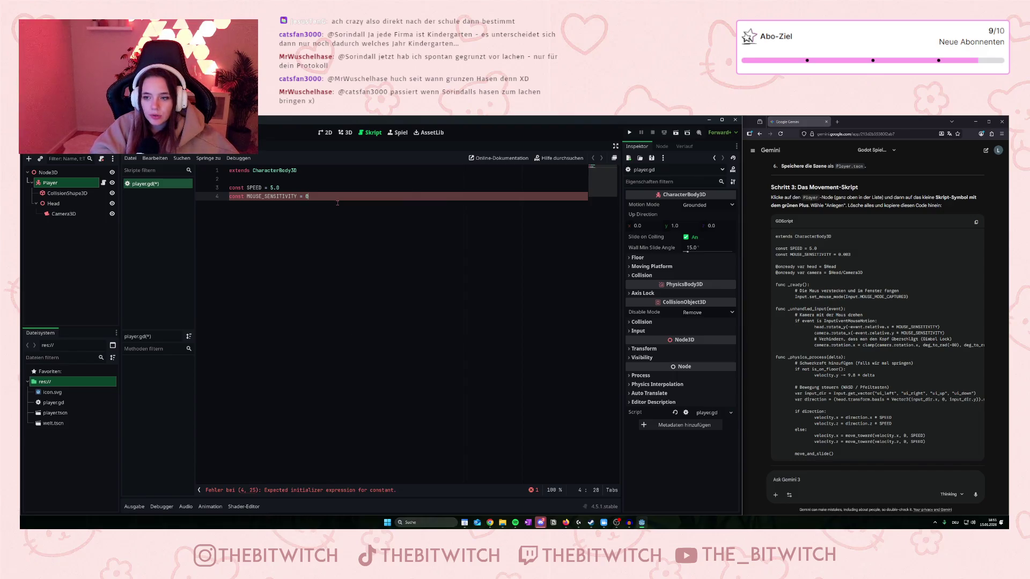
text(003)
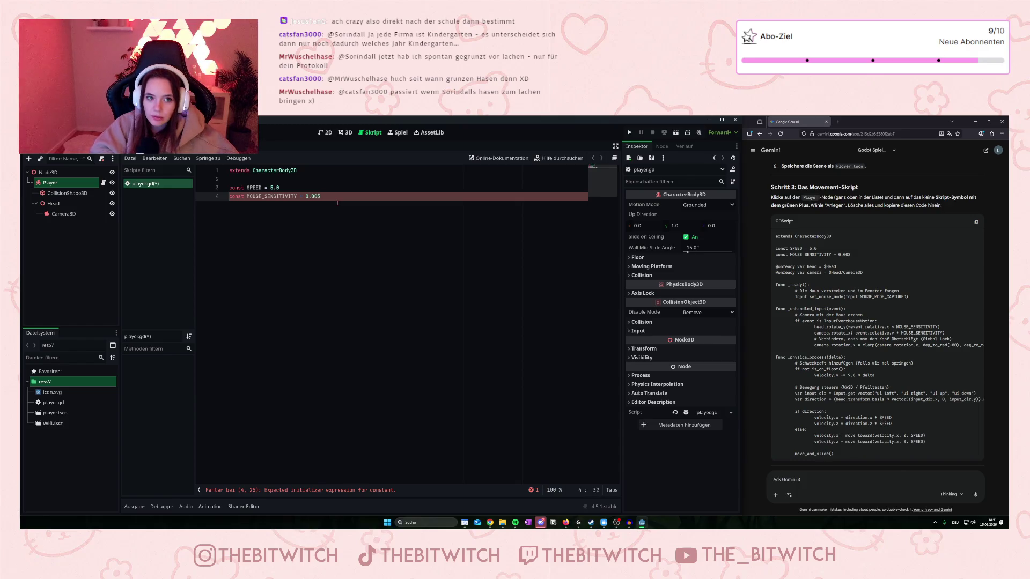
key(Return)
key(Return)
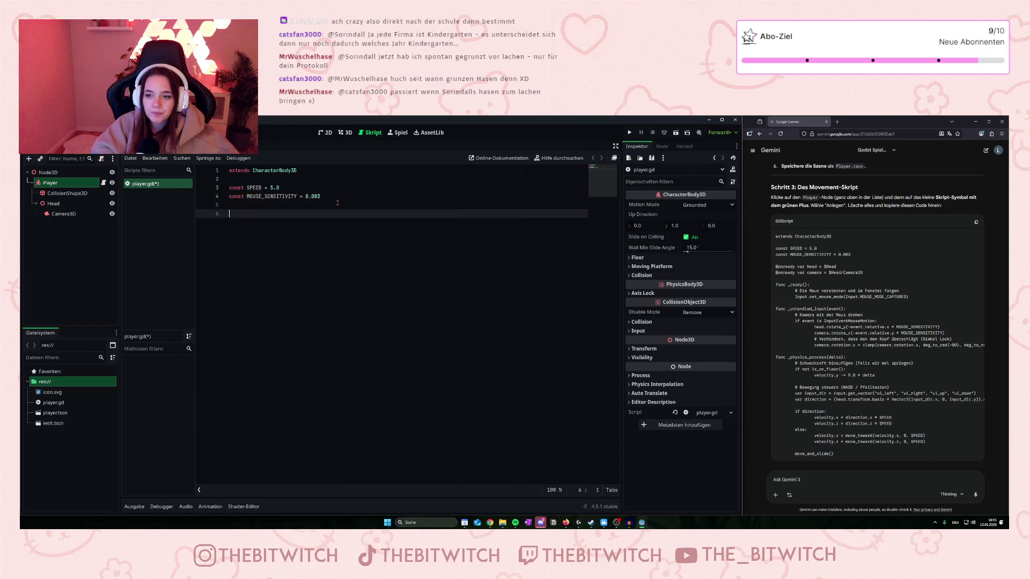
text(@)
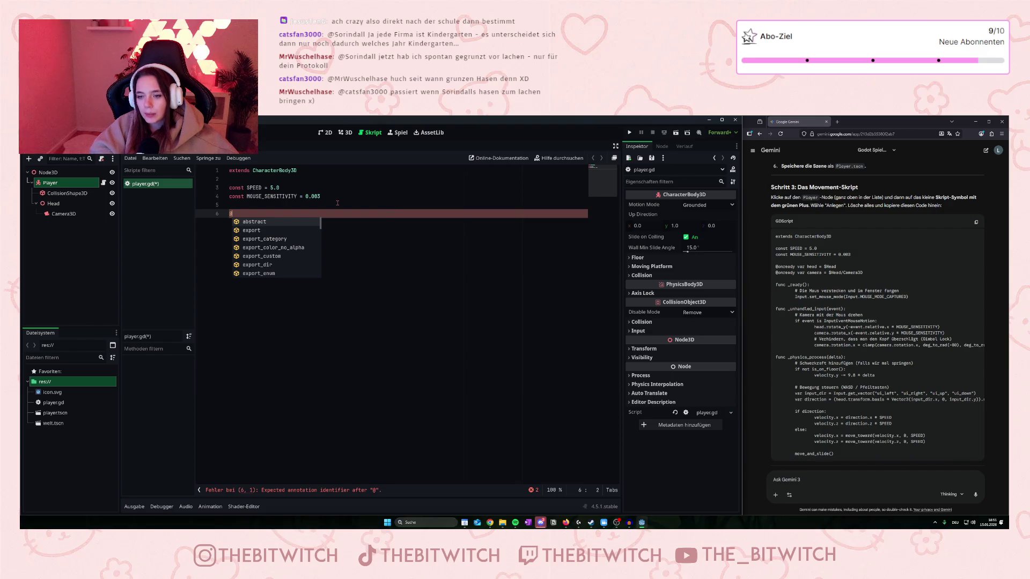
text(onread)
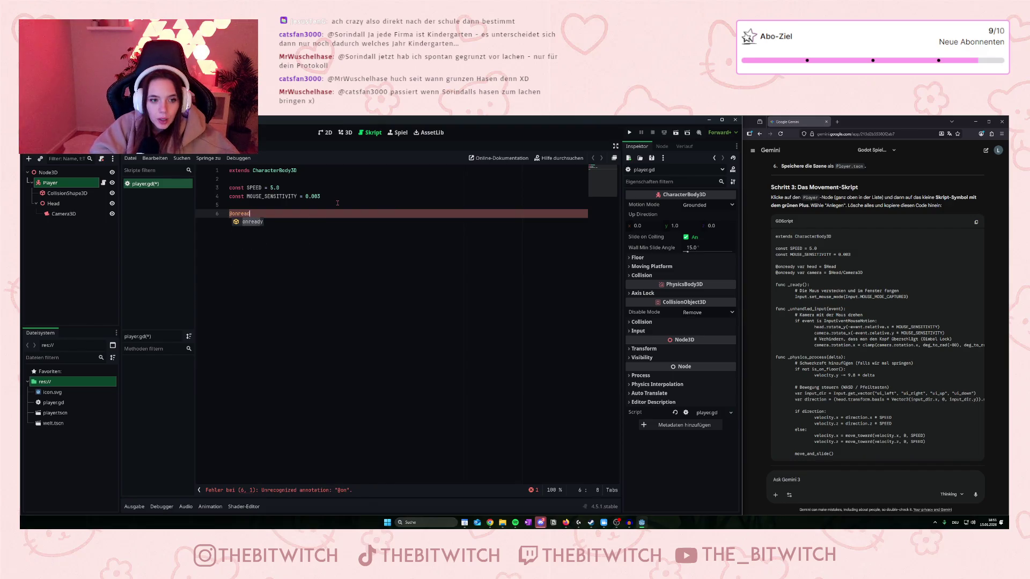
text(y var head = )
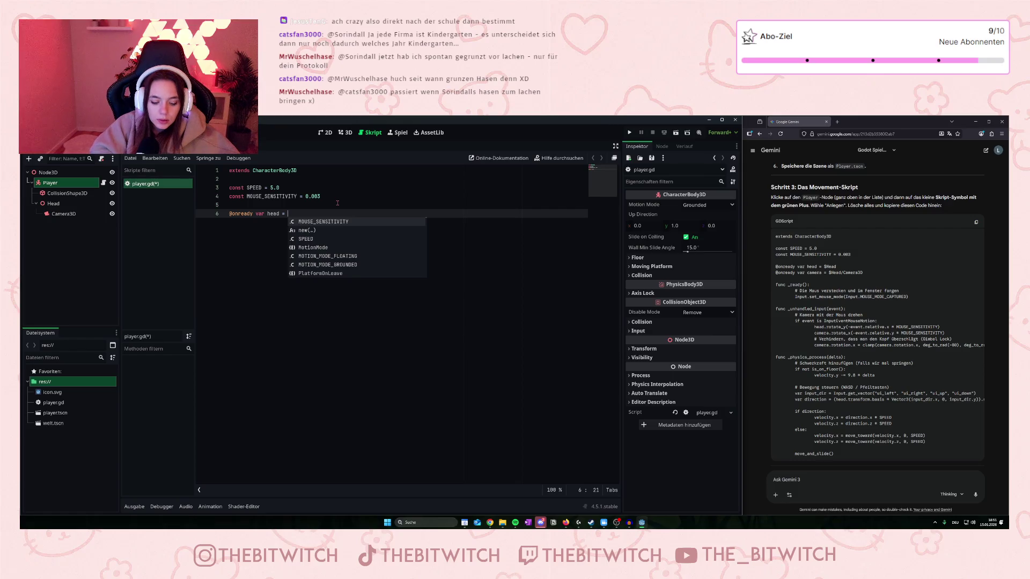
text($Head)
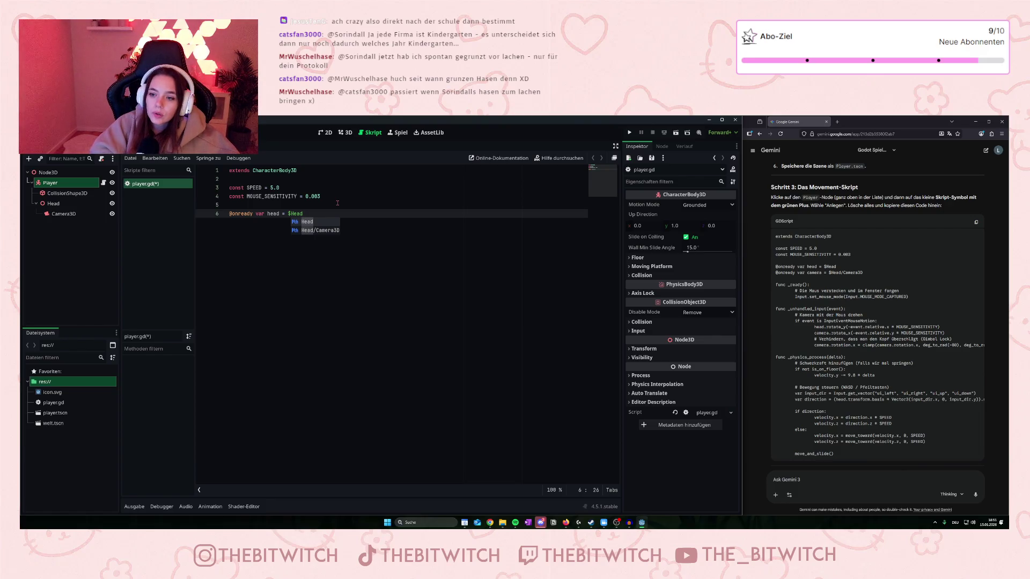
key(Return)
key(Return)
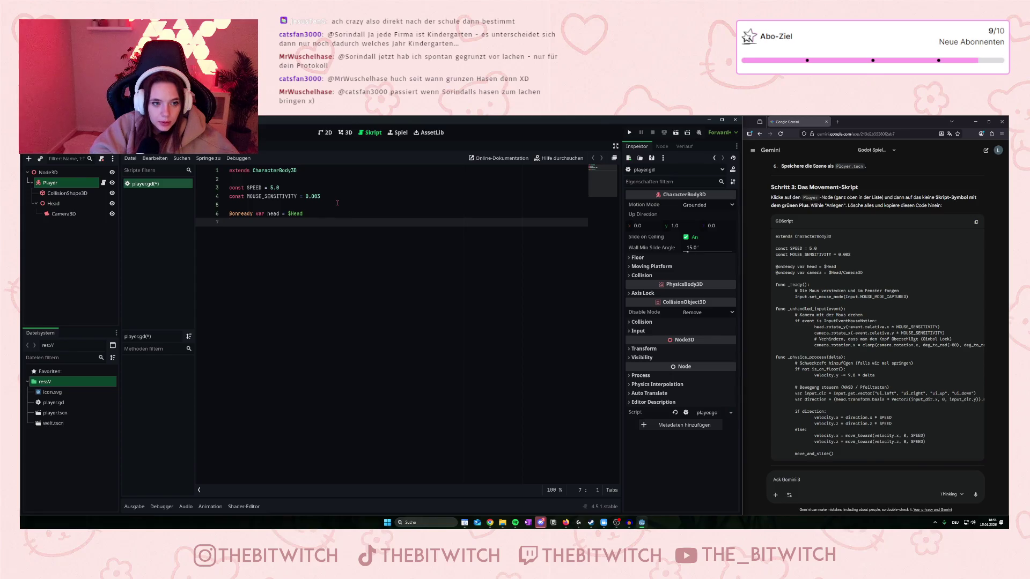
text(on)
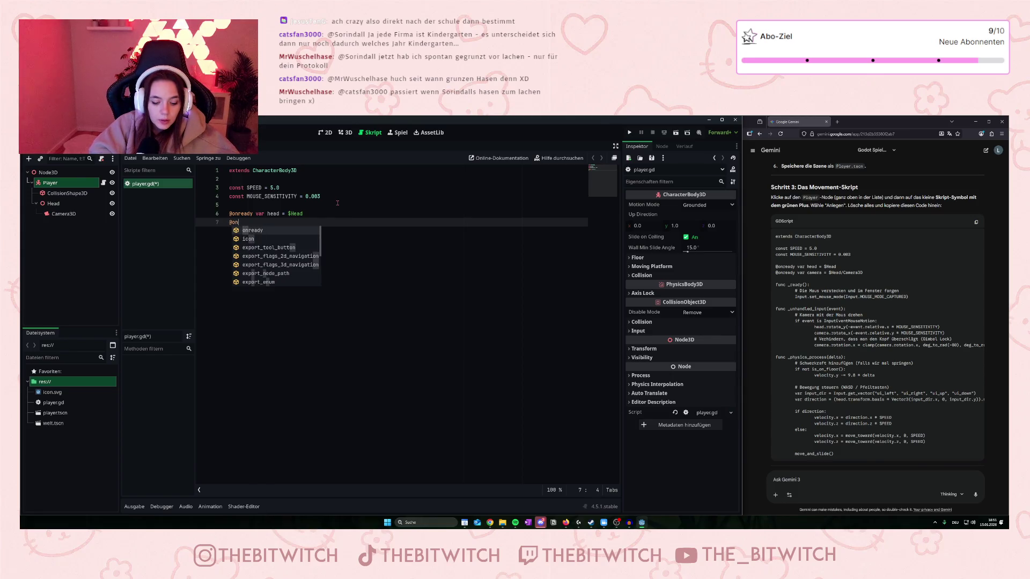
text(ready var)
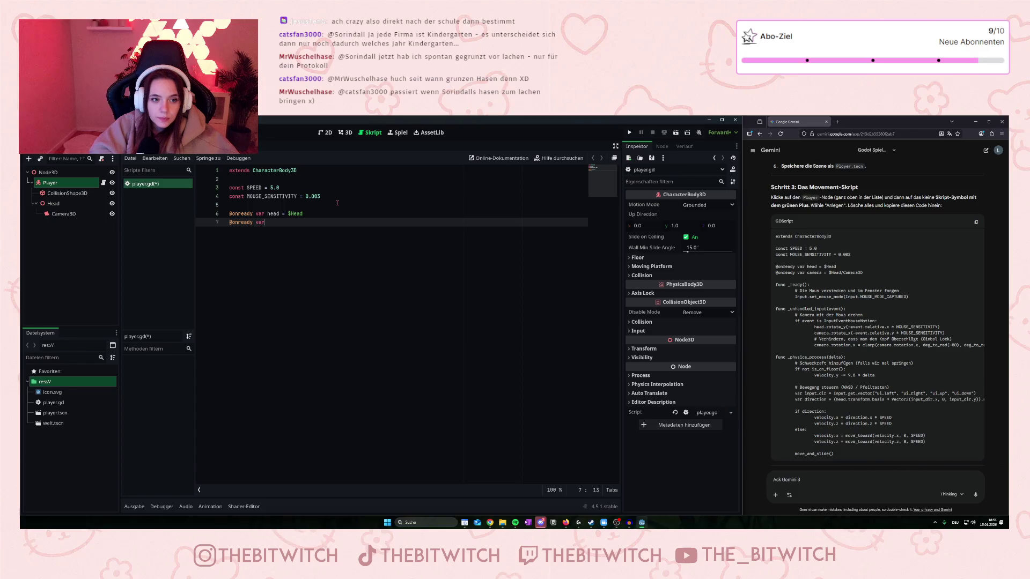
text( camera = )
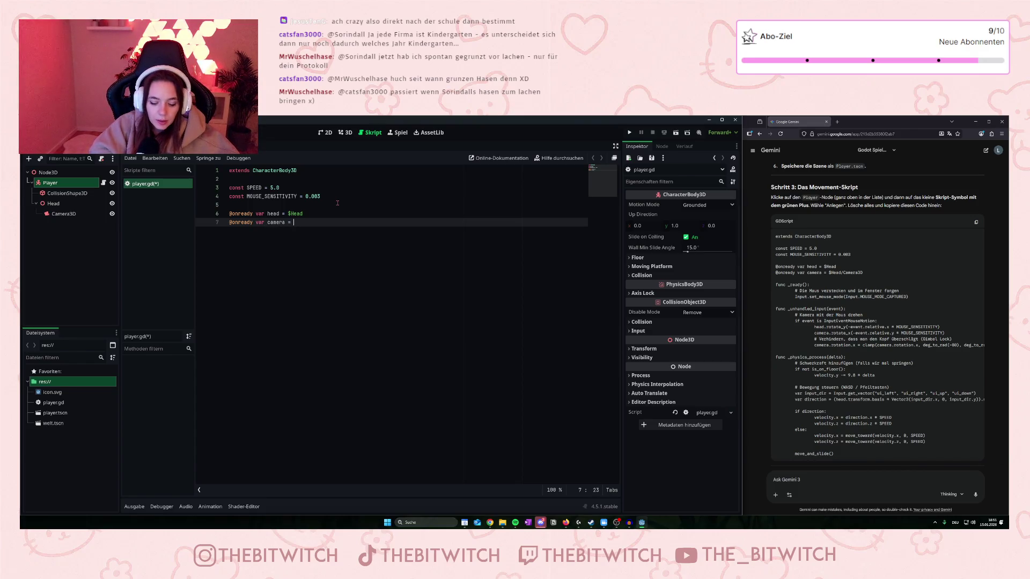
text($)
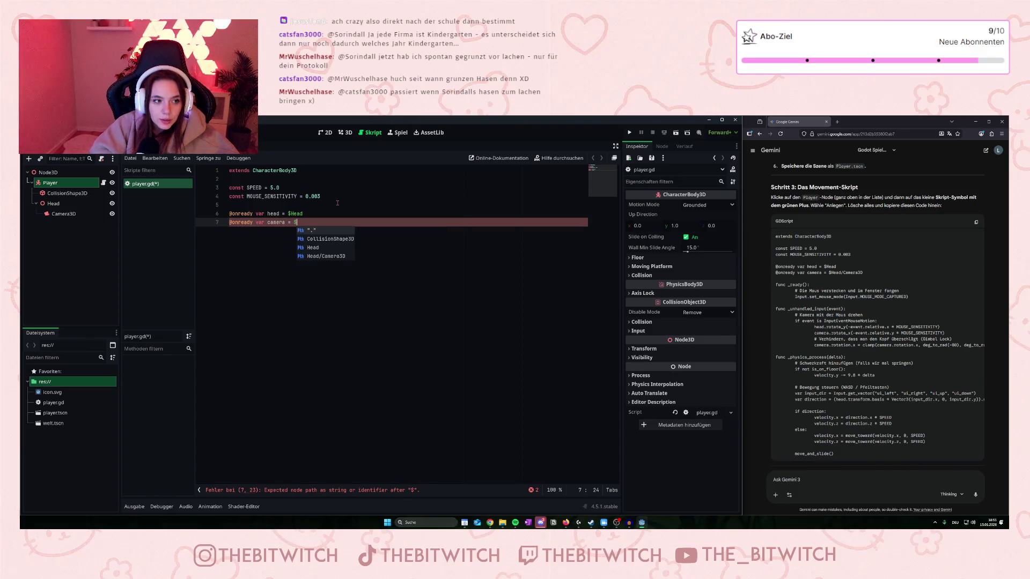
text(Head/C)
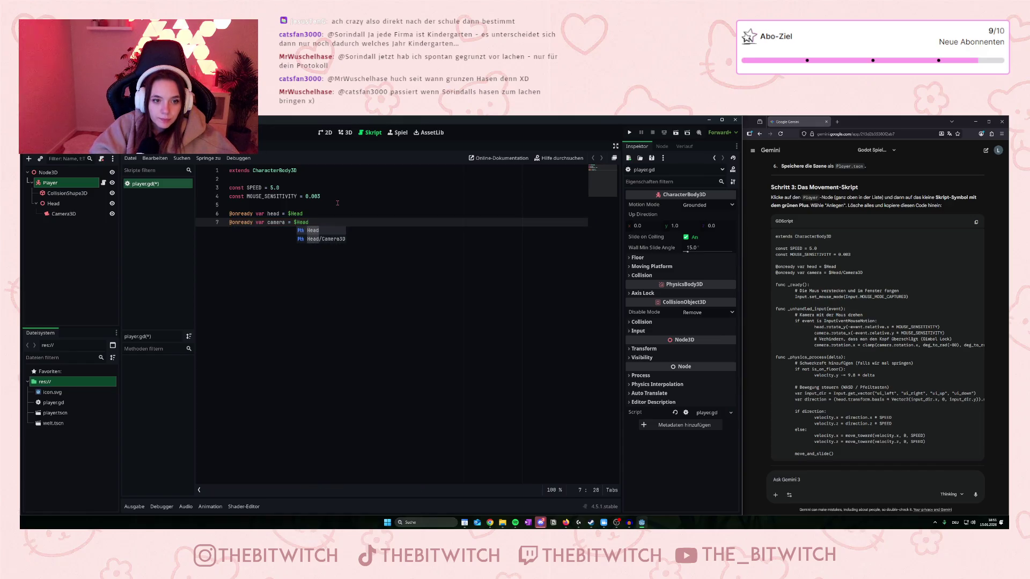
text(amera3)
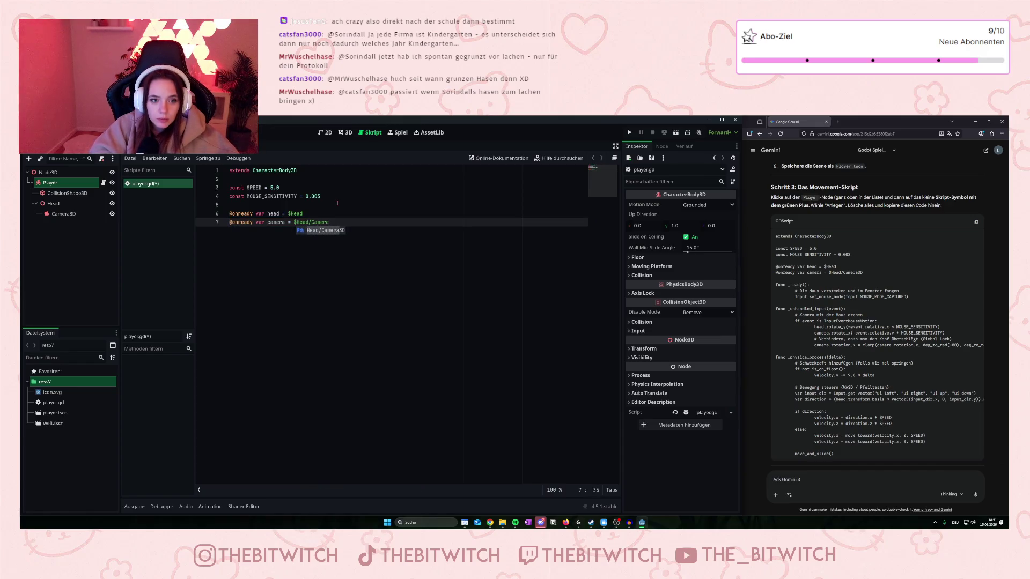
text(D)
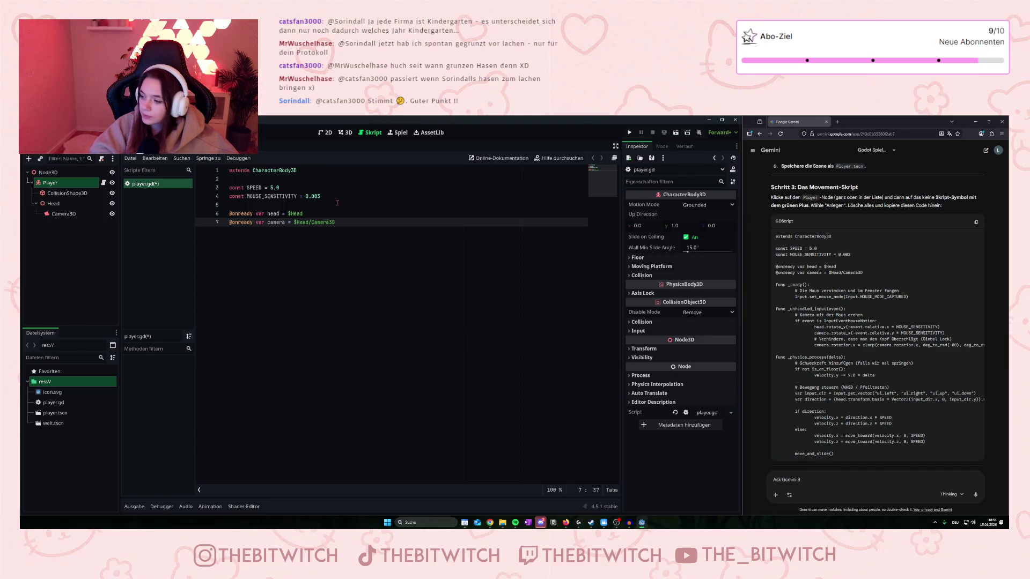
key(Return)
key(Return)
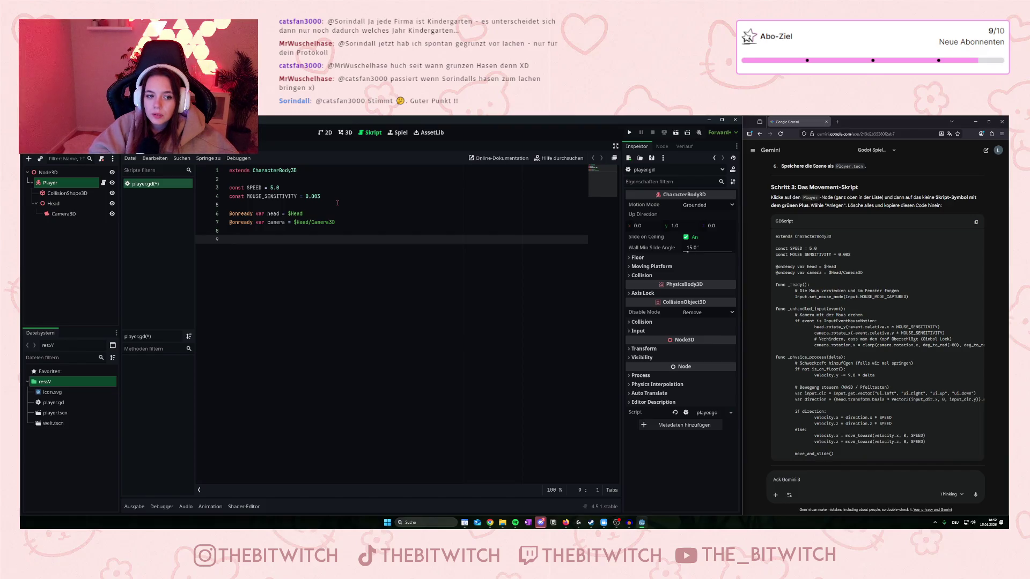
Write func _ready() calling Input.set_mouse_mode(Input.MOUSE_MODE_CAPTURED).
text(func _)
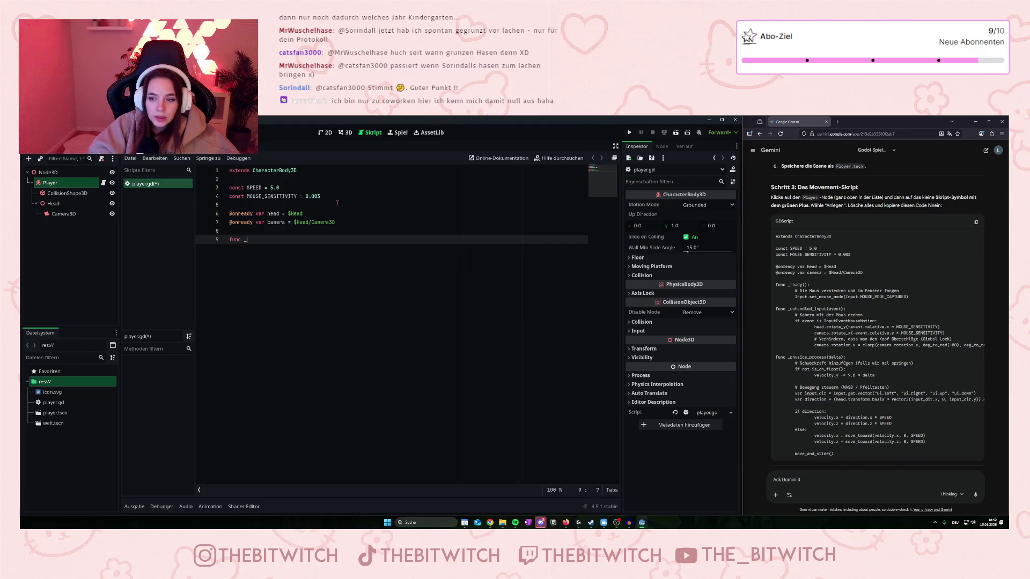
text(ready)
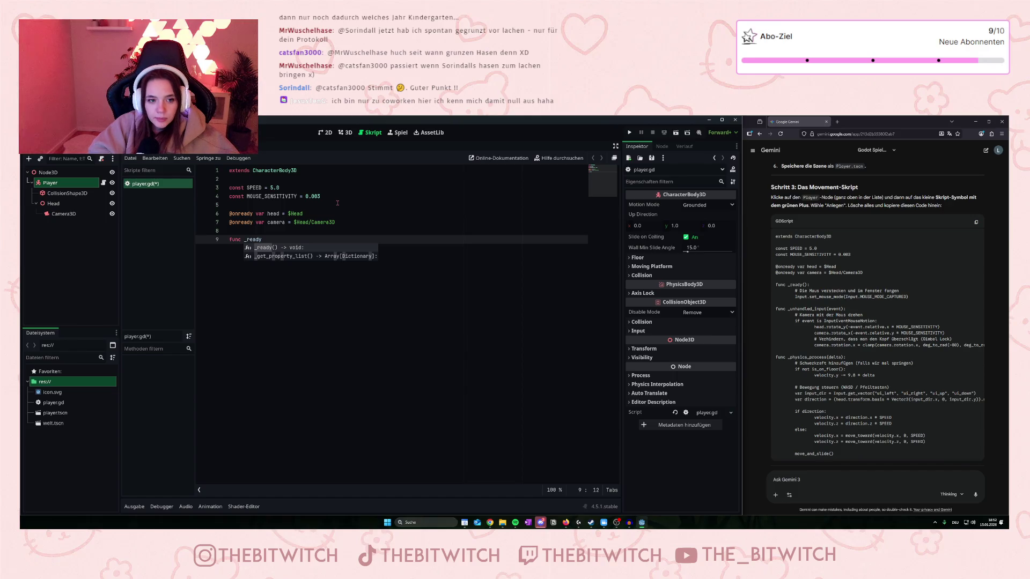
text(():)
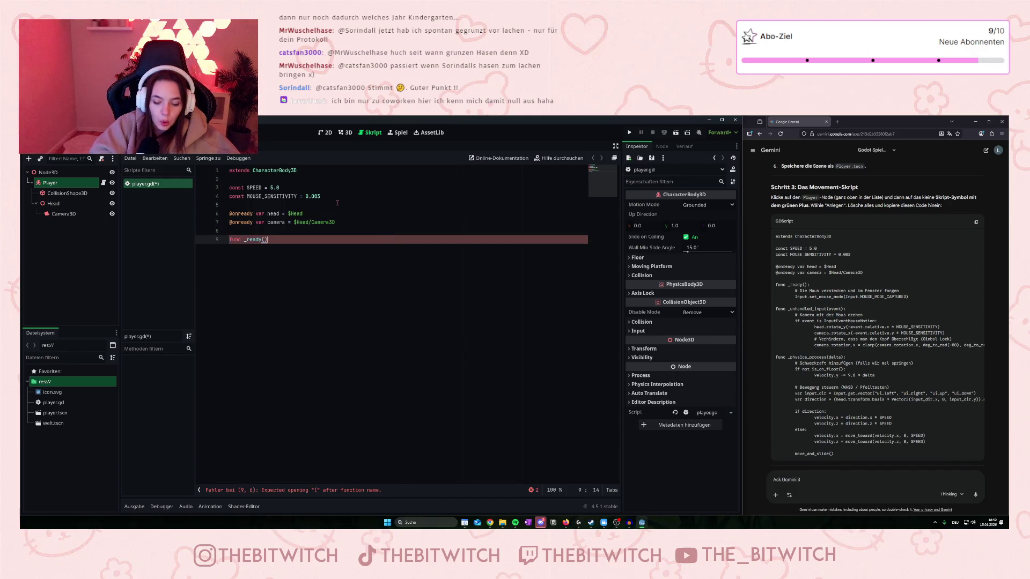
key(Return)
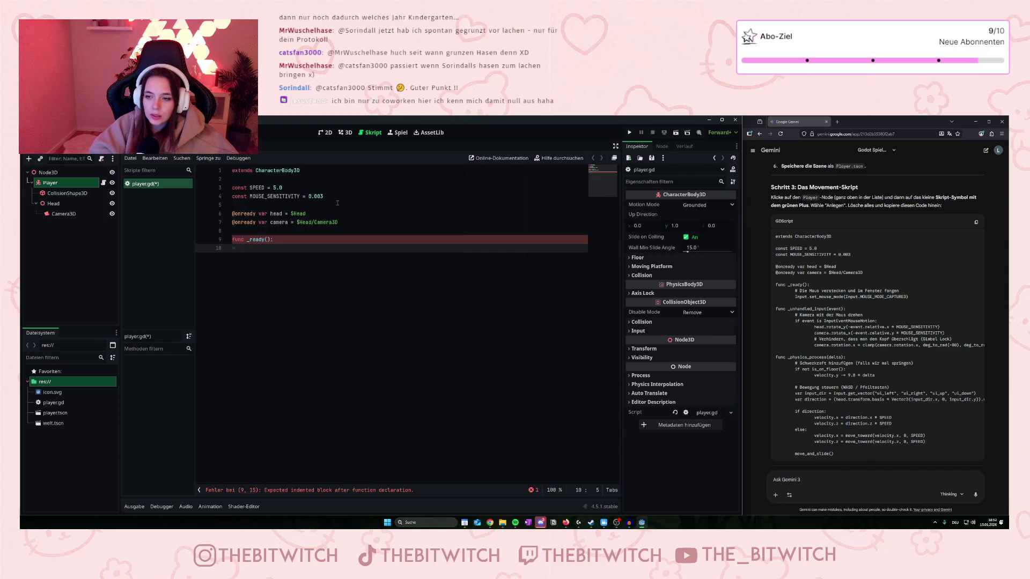
text(Input)
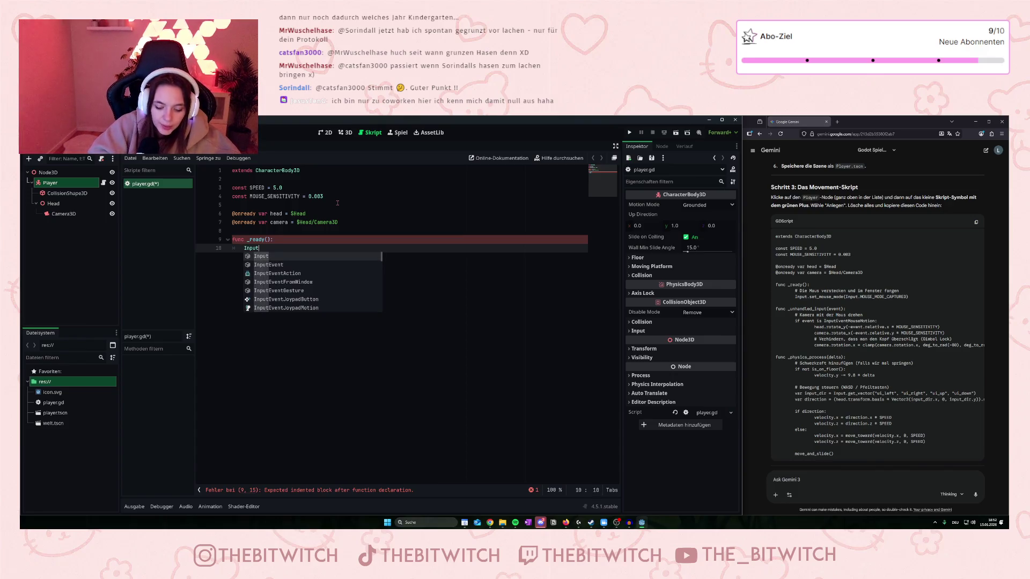
text(.set_)
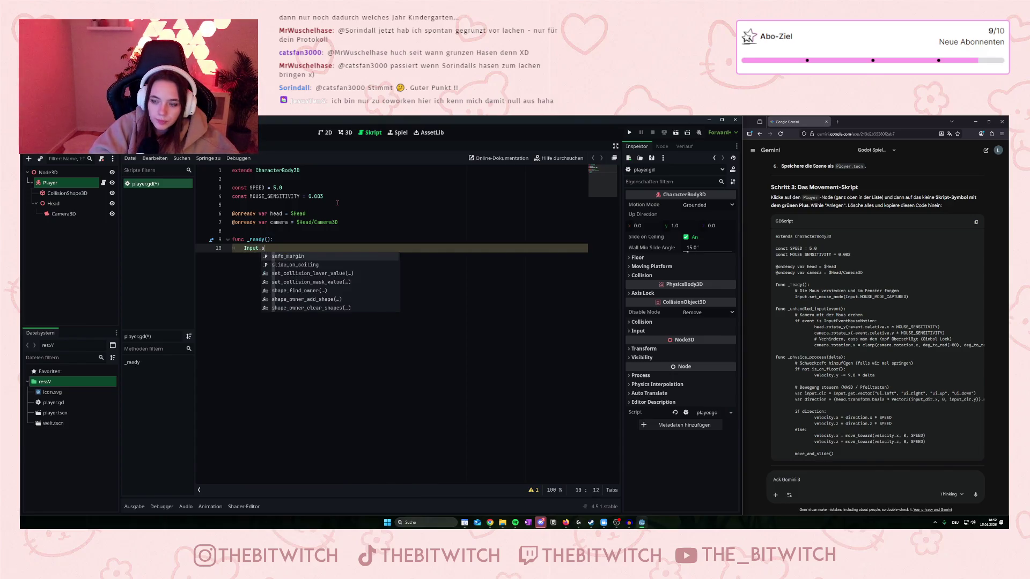
text(mouse)
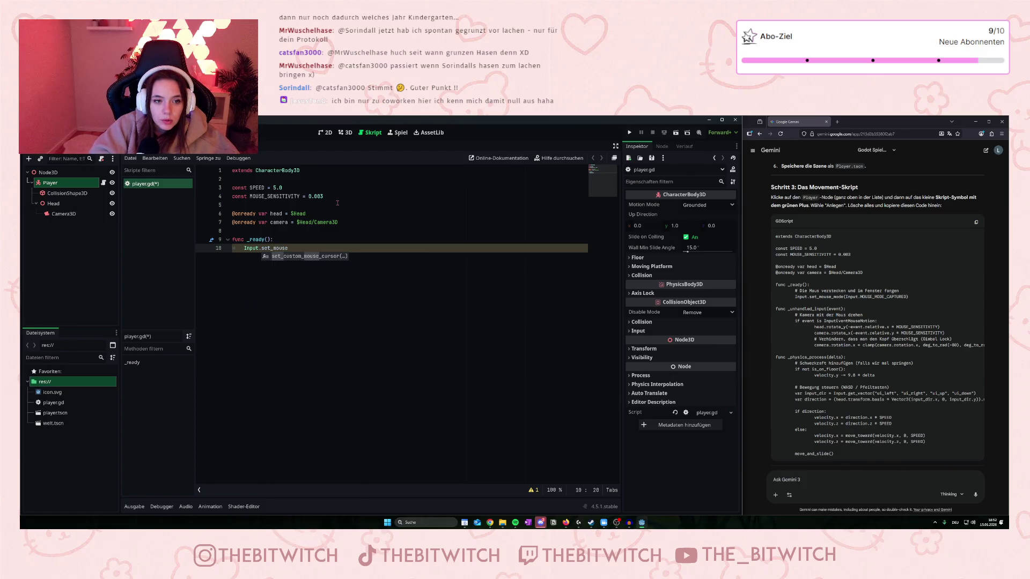
text(mode)
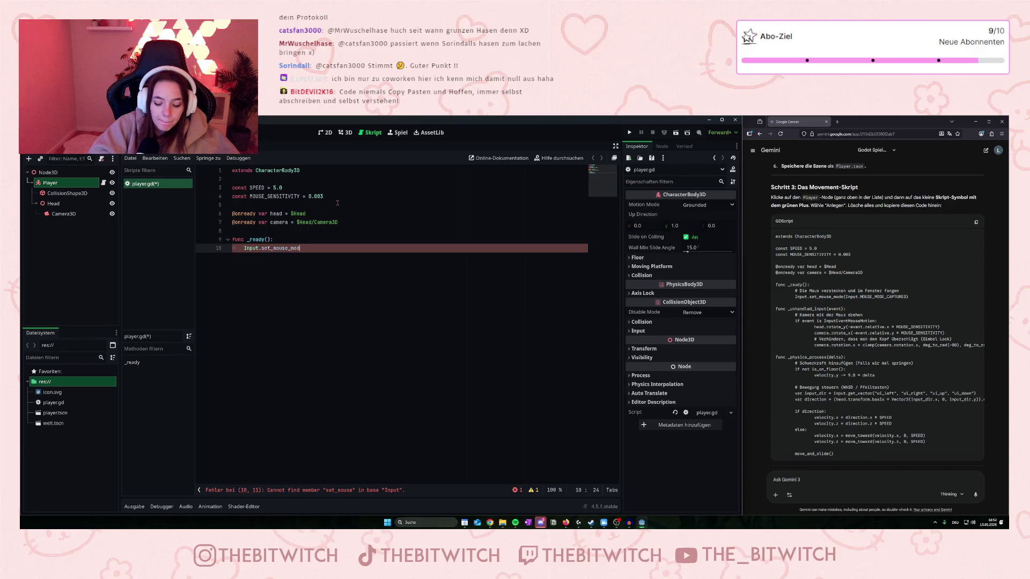
text((Input)
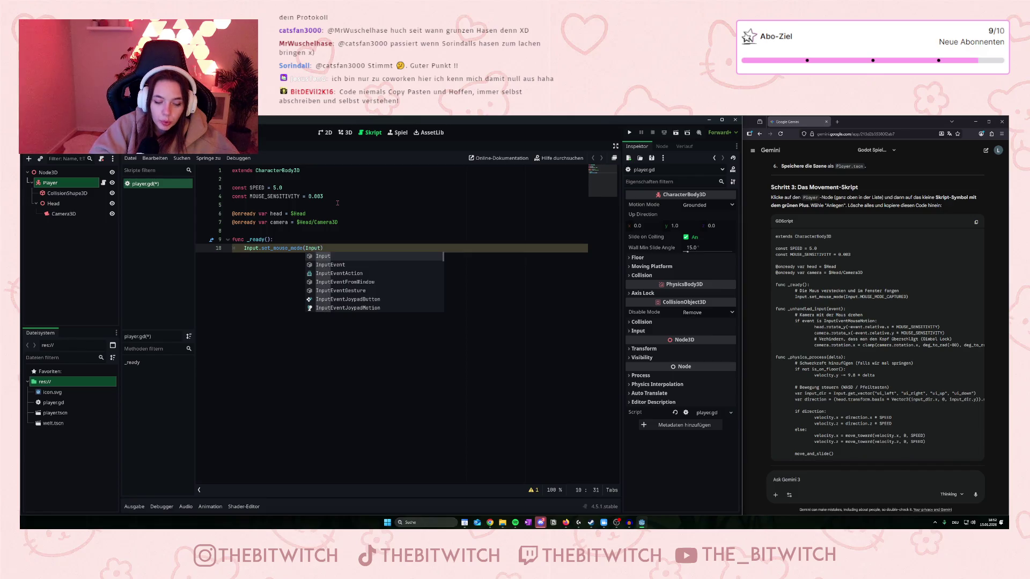
text(.MOUSE)
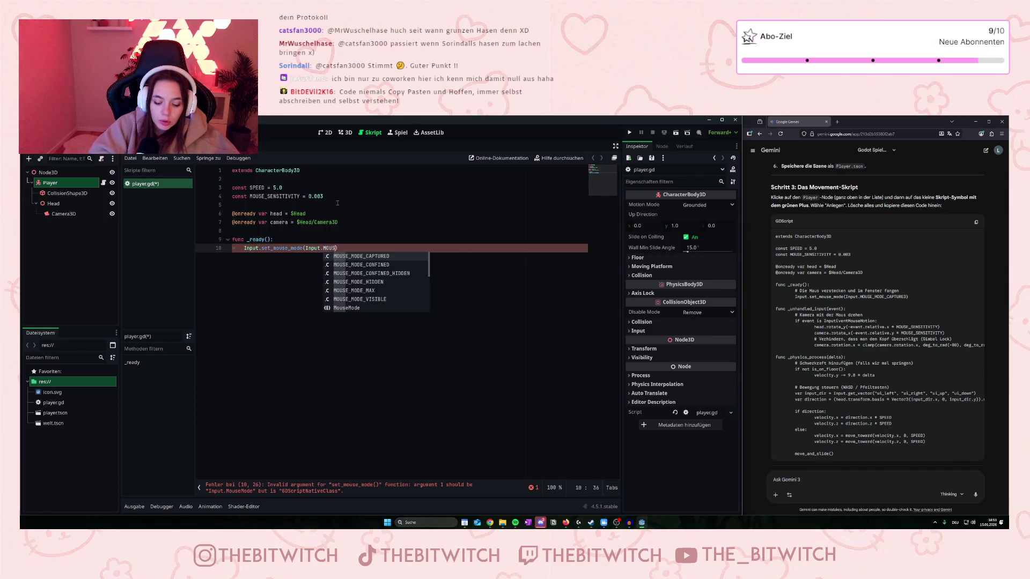
key(Return)
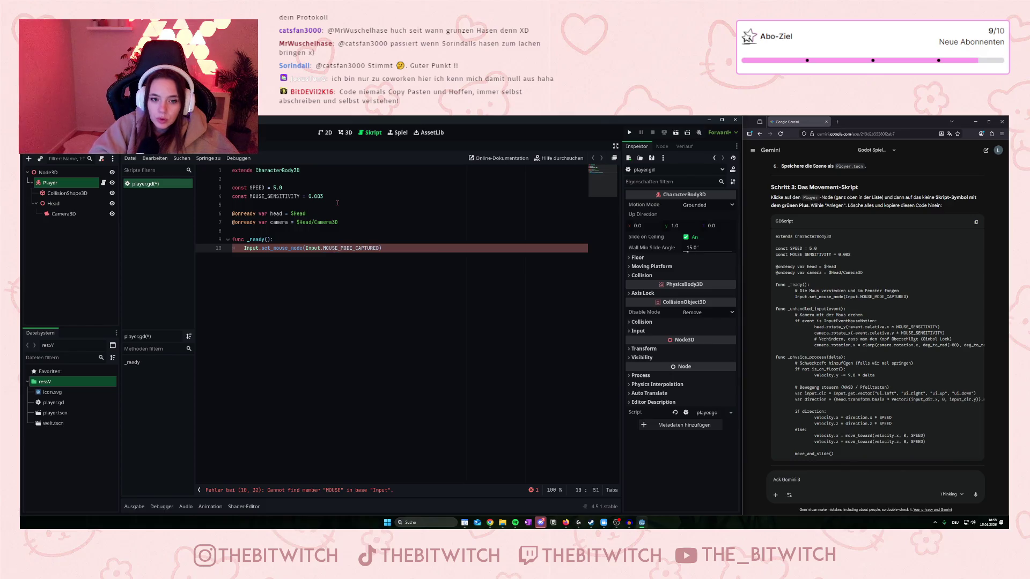
key(Return)
key(Return)
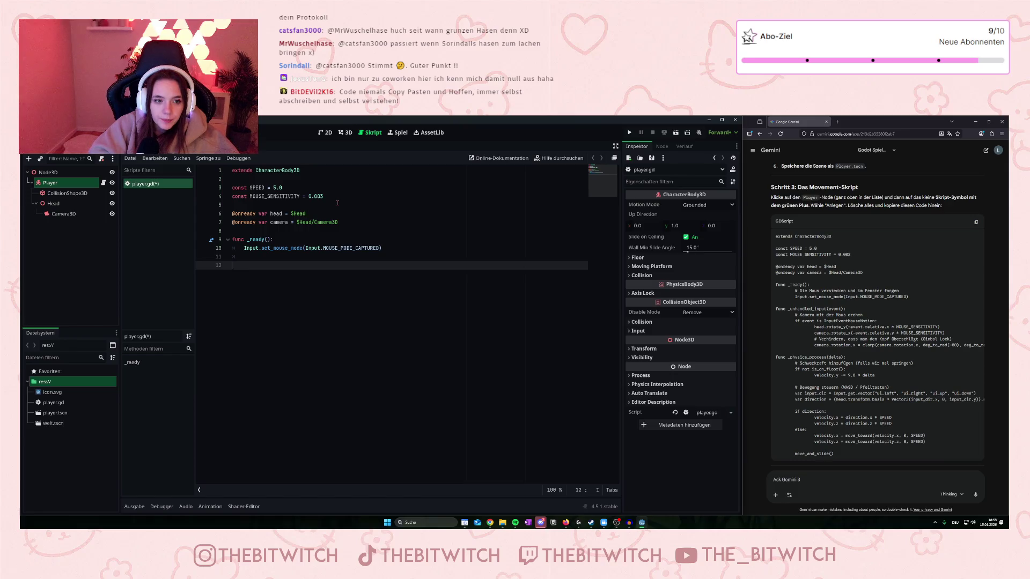
Insert the _unhandled_input function and strip its signature down to (event).
text(fun)
key(Return)
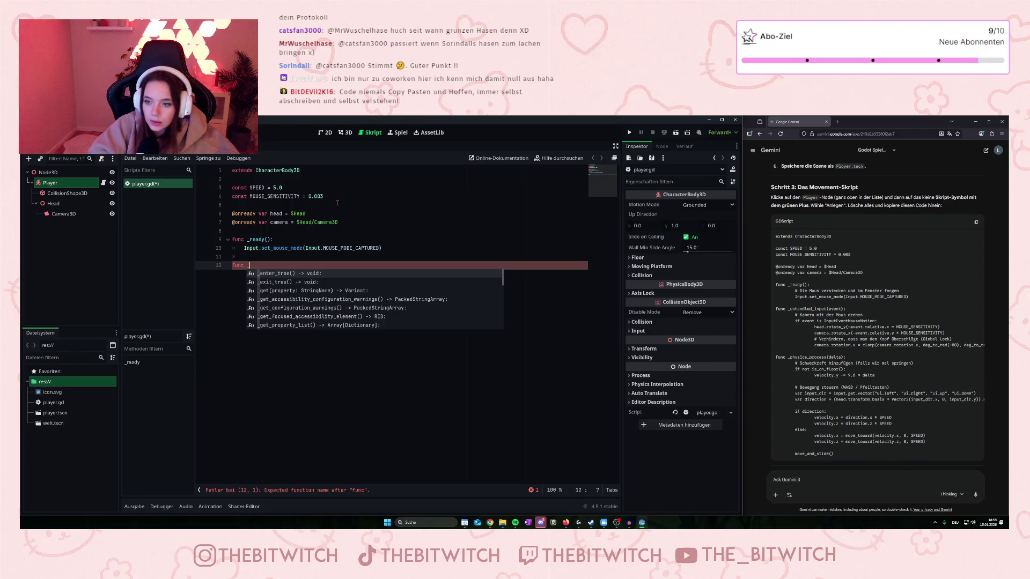
text(unhan)
key(Return)
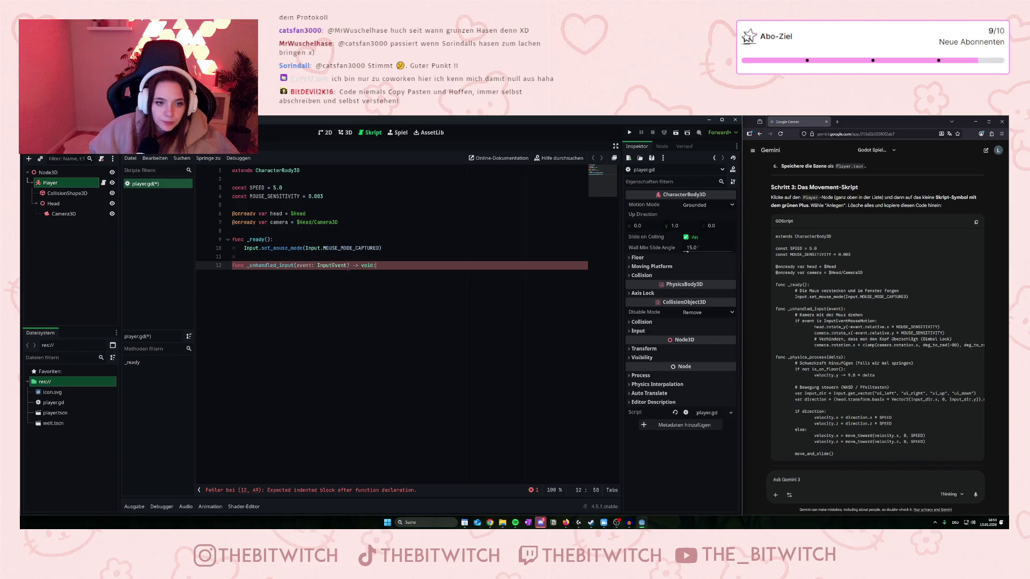
drag(348, 266, 312, 269)
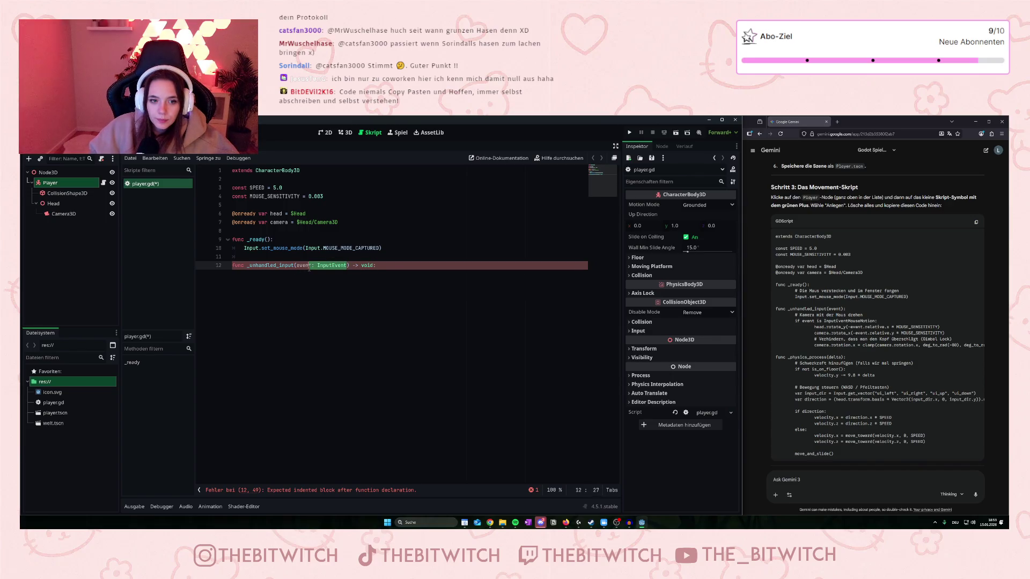
key(BackSpace)
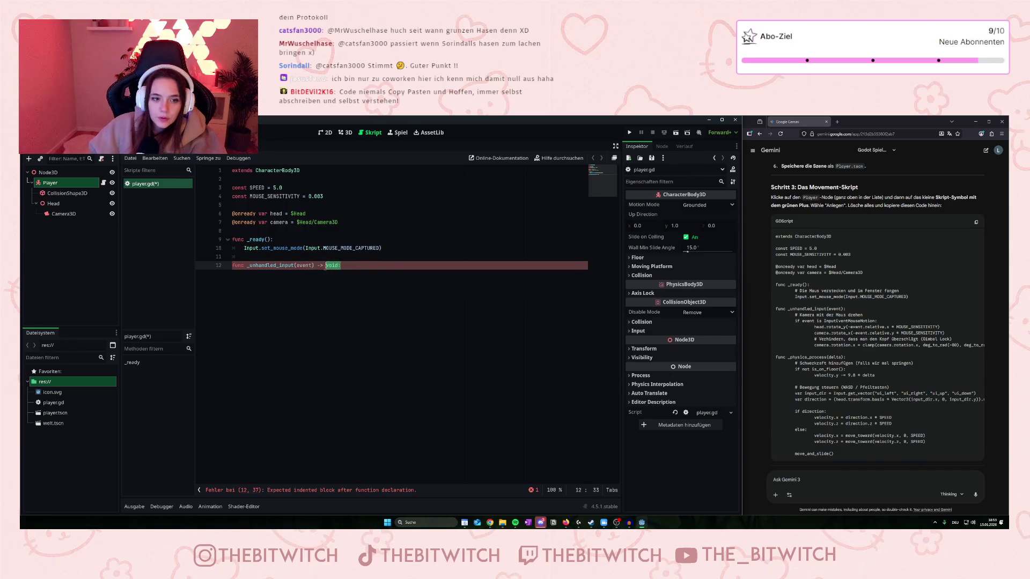
click(328, 265)
key(Delete)
key(Delete)
key(Delete)
key(BackSpace)
key(BackSpace)
key(BackSpace)
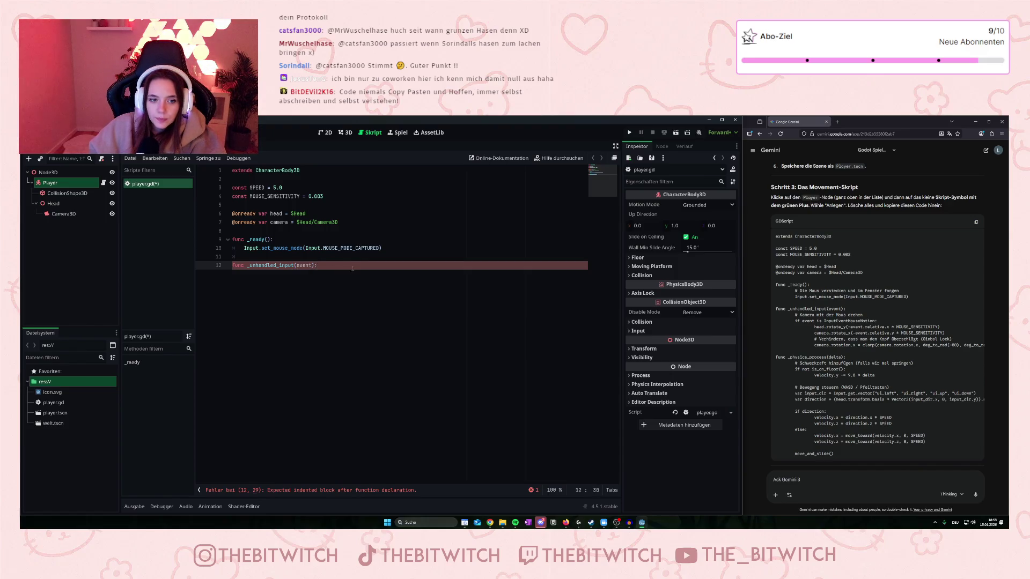
Add 'if event is InputEventMouseMotion:' as the first line of the function body.
key(Return)
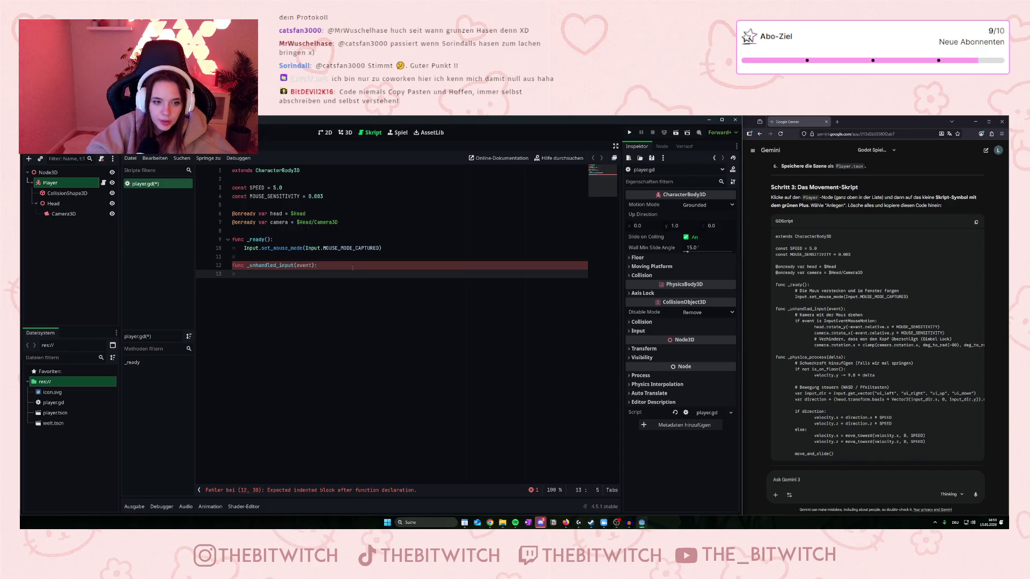
text(f eve)
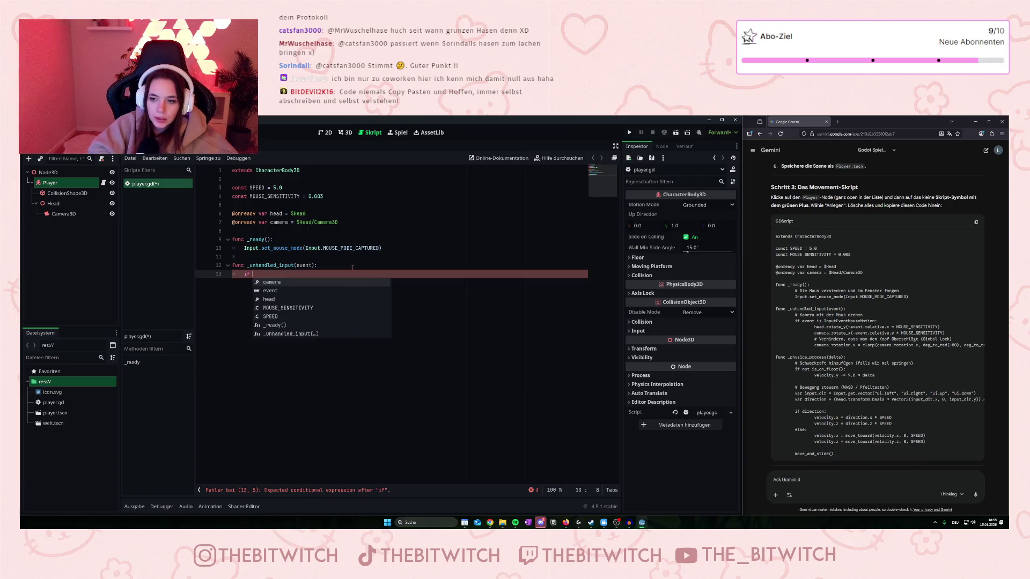
text(nt is)
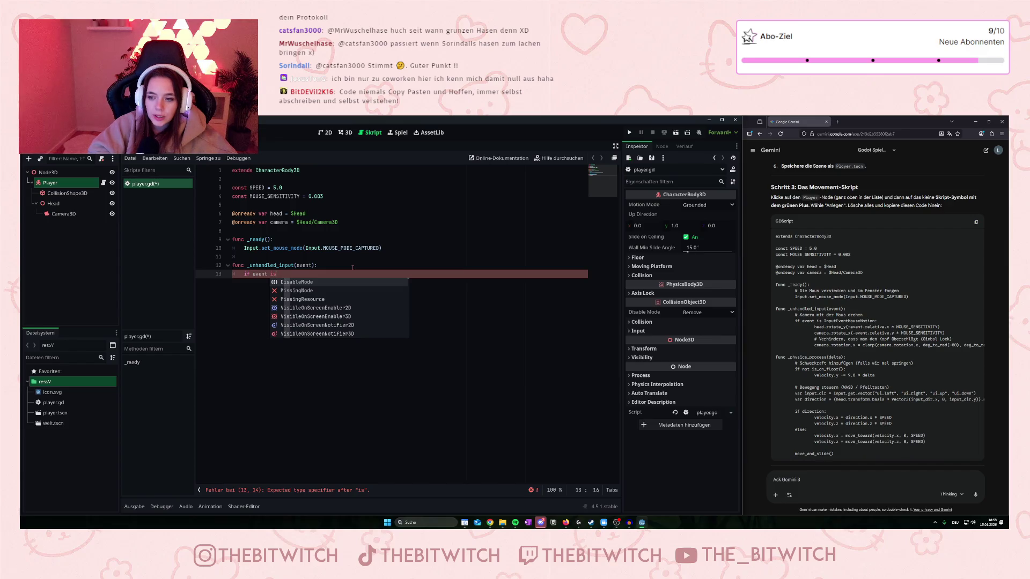
text( Inpu)
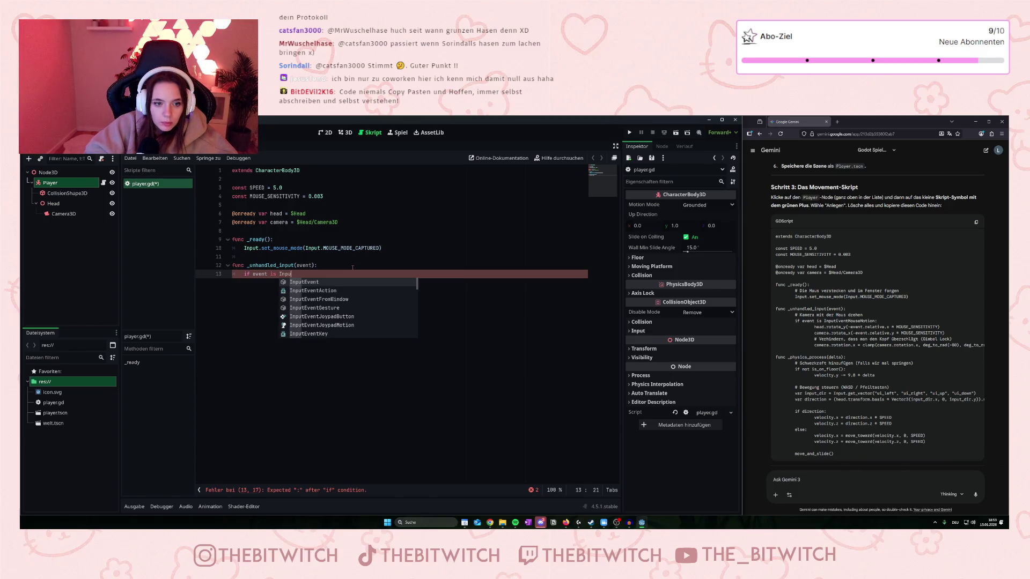
text(tEvent)
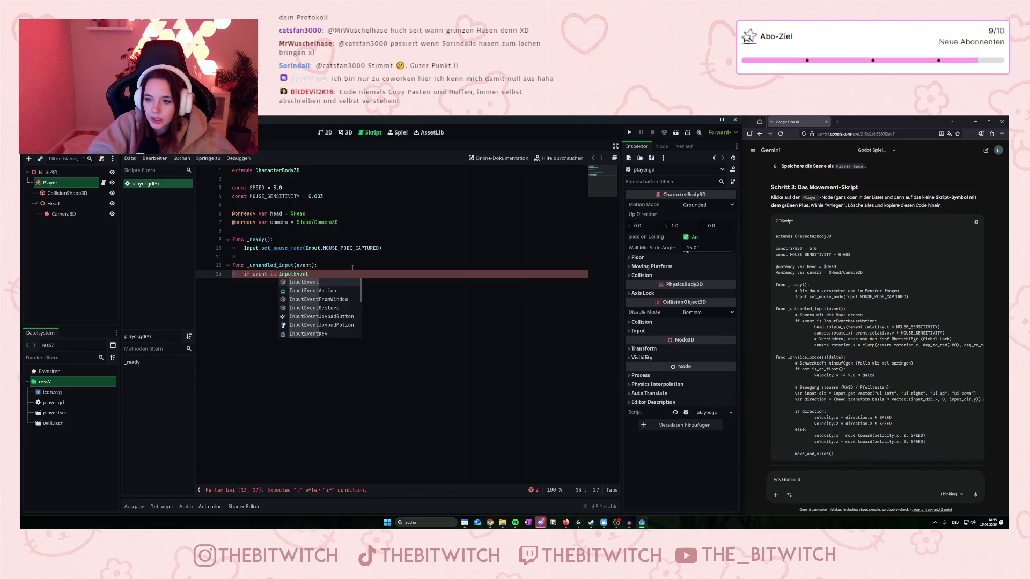
text(Mouse)
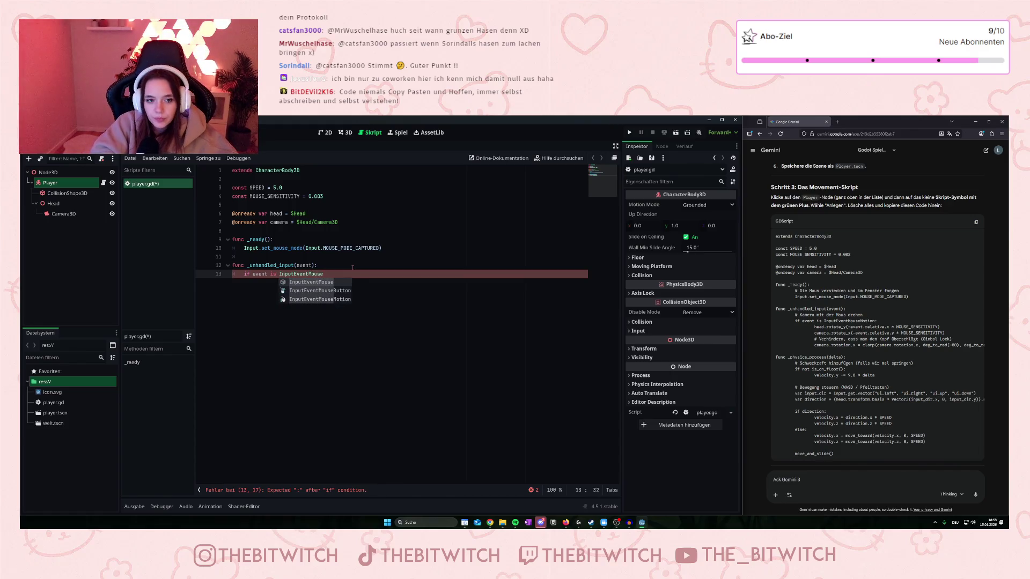
key(Down)
key(Down)
key(Return)
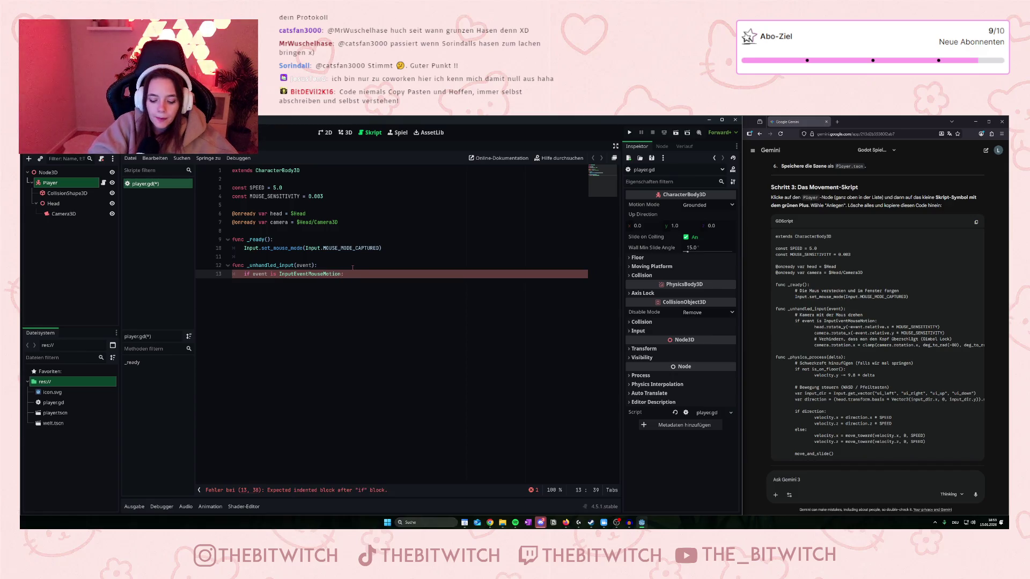
key(Return)
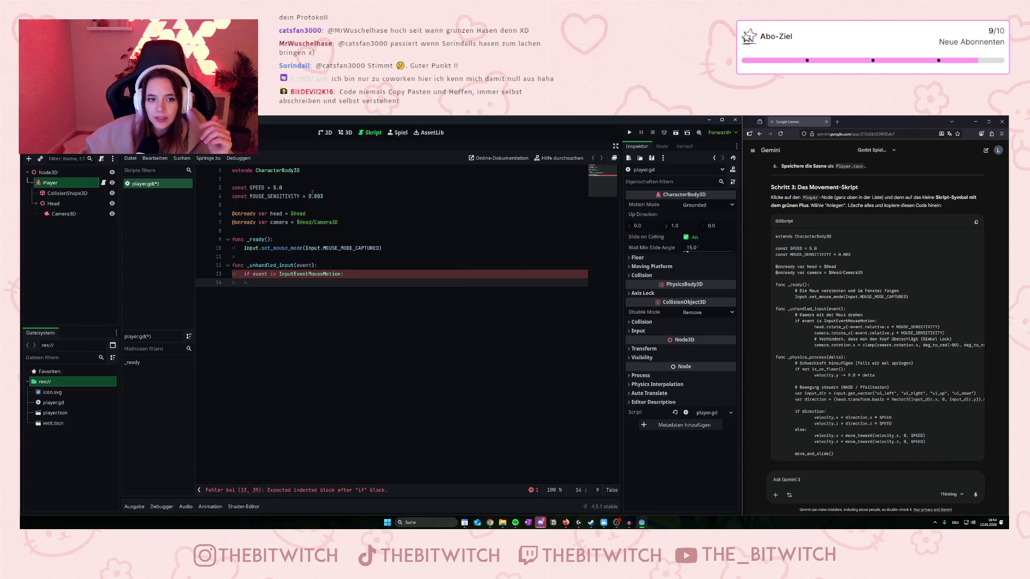
drag(308, 196, 323, 197)
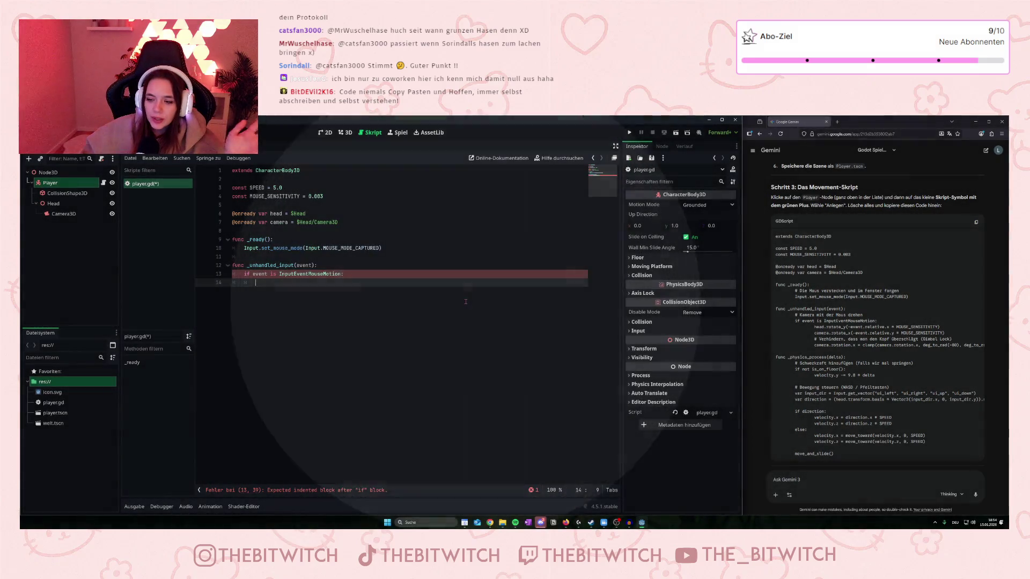
click(429, 289)
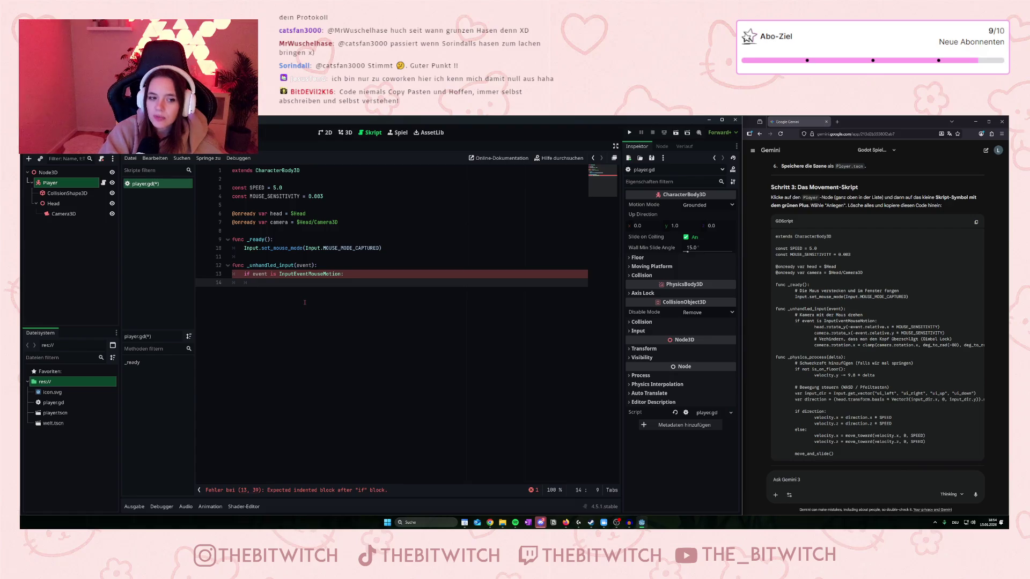
Add head.rotate_y(-event.relative.x * MOUSE_SENSITIVITY) inside the mouse-motion check.
text(head)
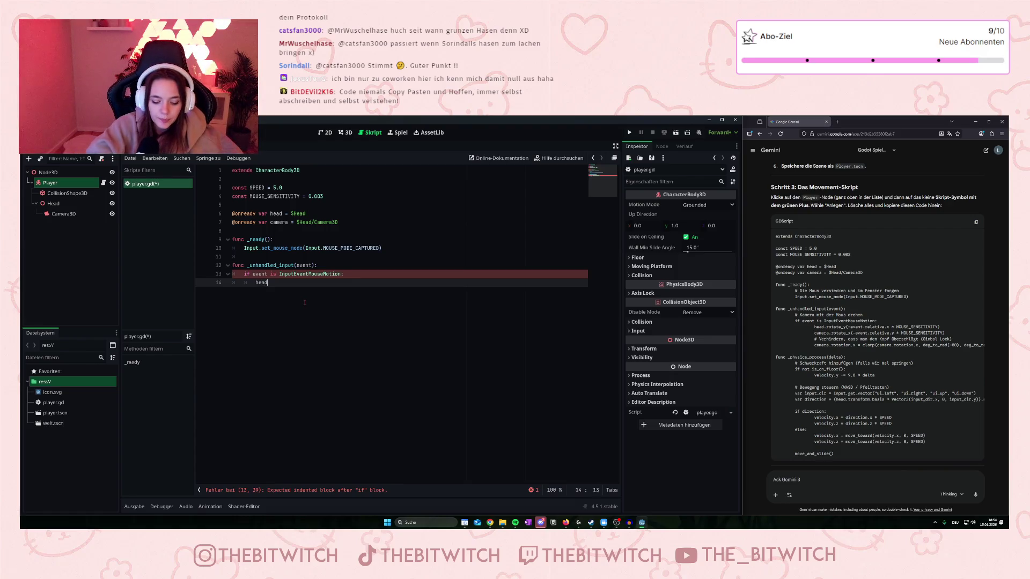
text(.)
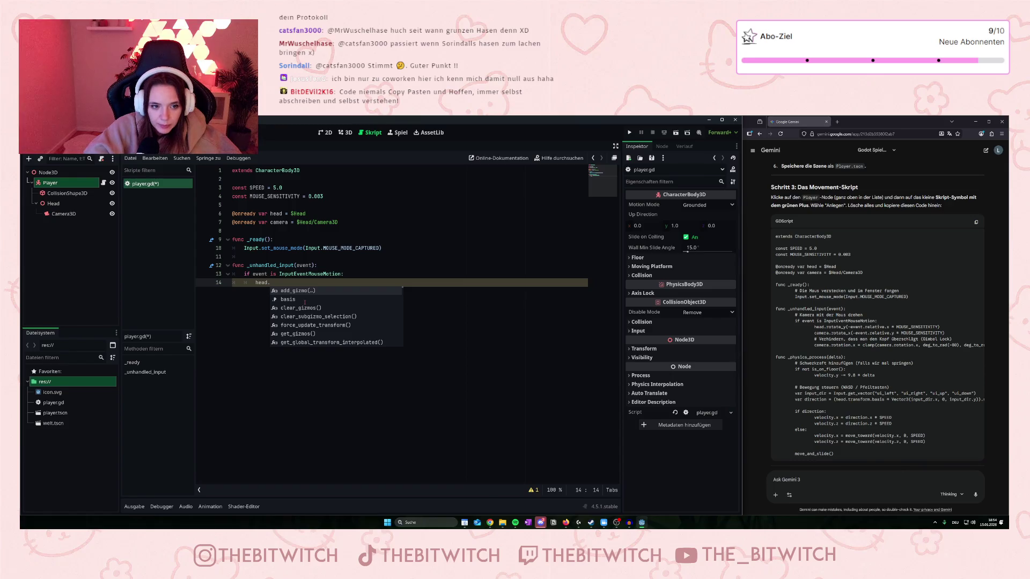
text(rotate)
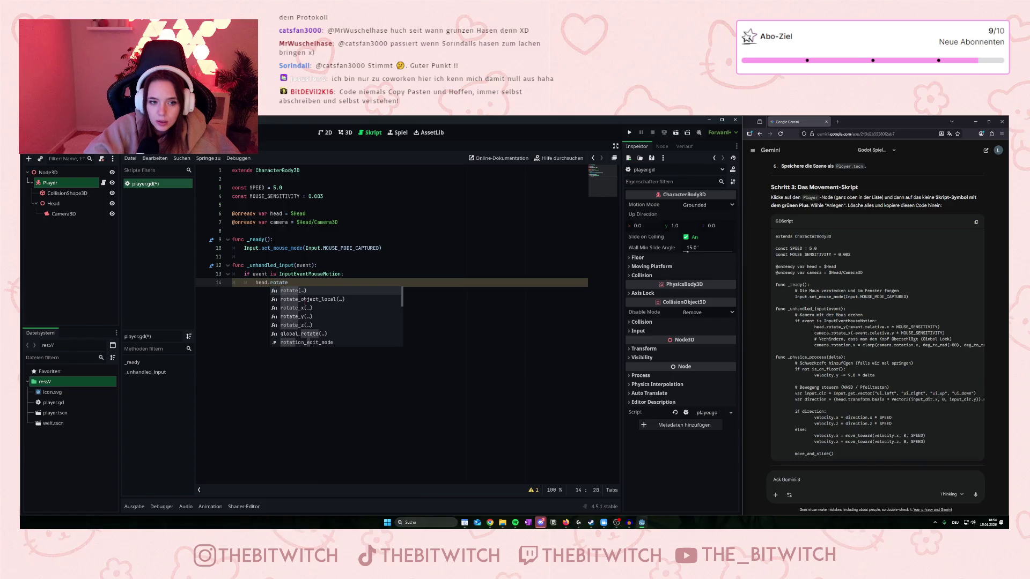
text(_y)
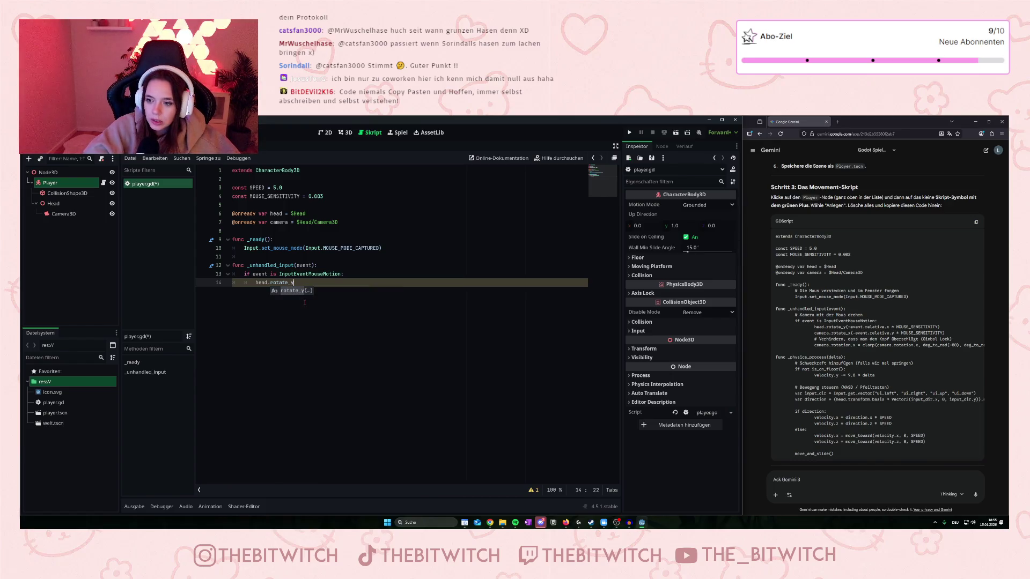
text((-eve)
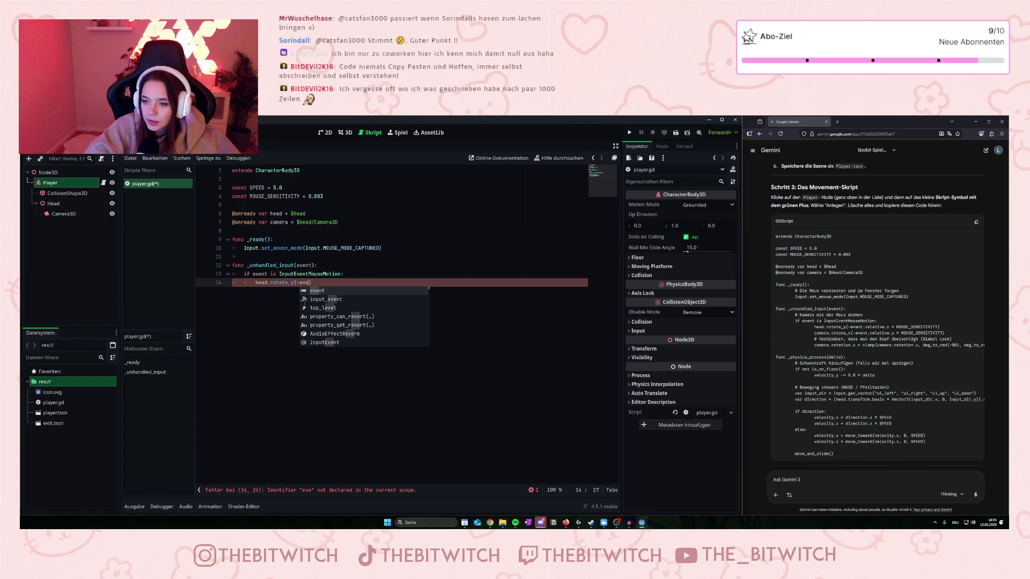
text(nt)
text(.relat)
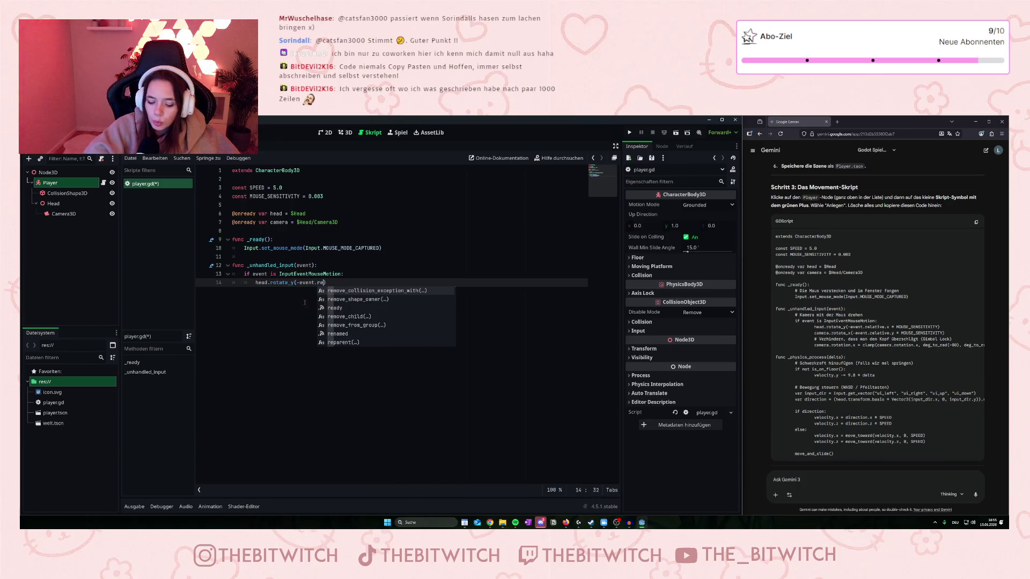
text(ive.x)
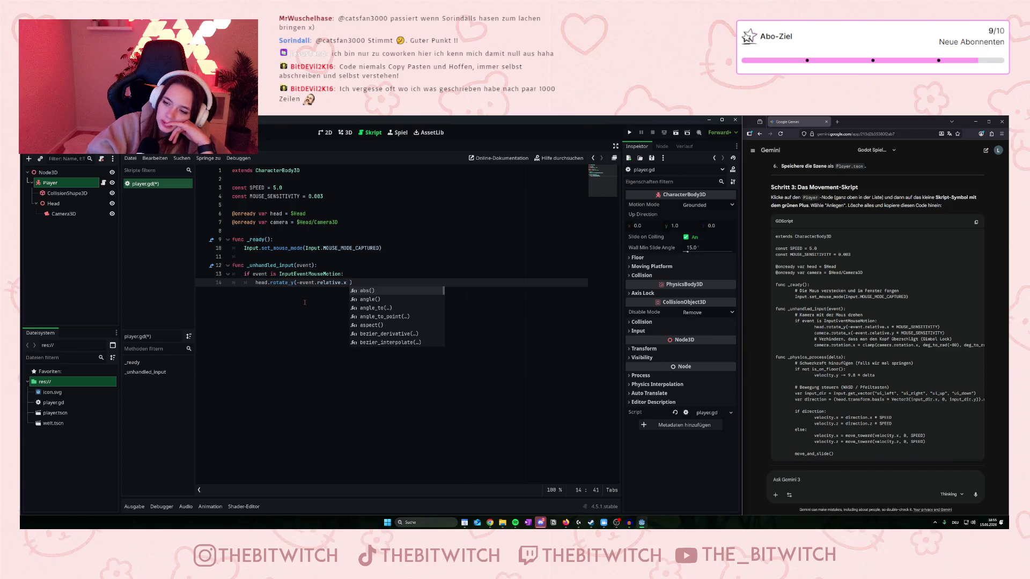
text(*)
text(MOU)
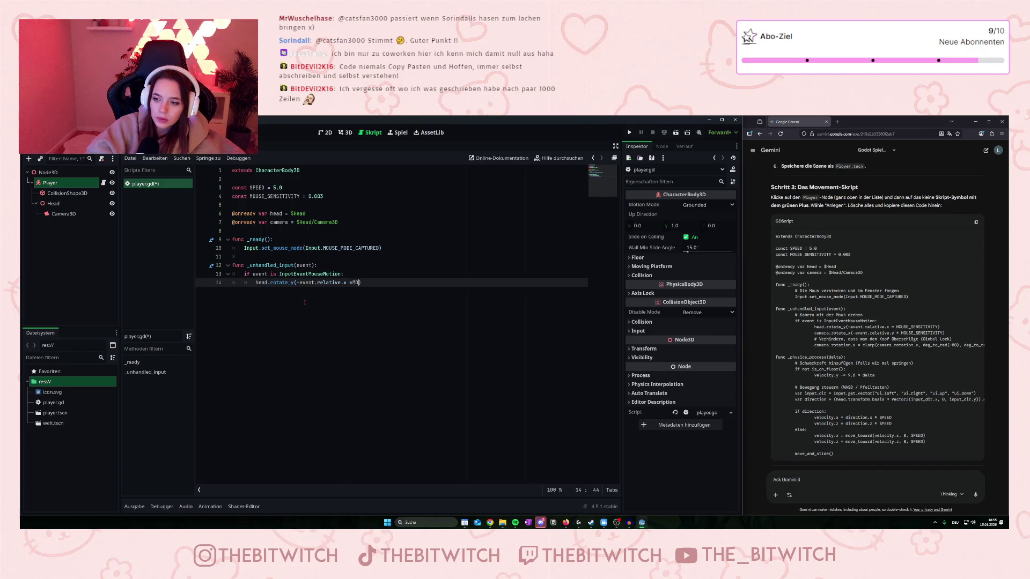
key(BackSpace)
key(BackSpace)
key(BackSpace)
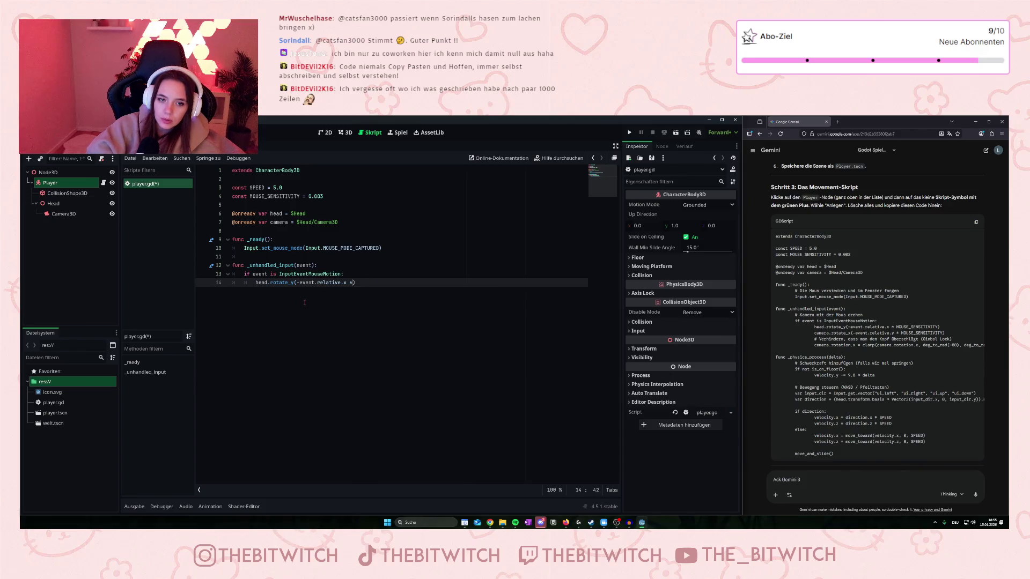
text(MOUSE)
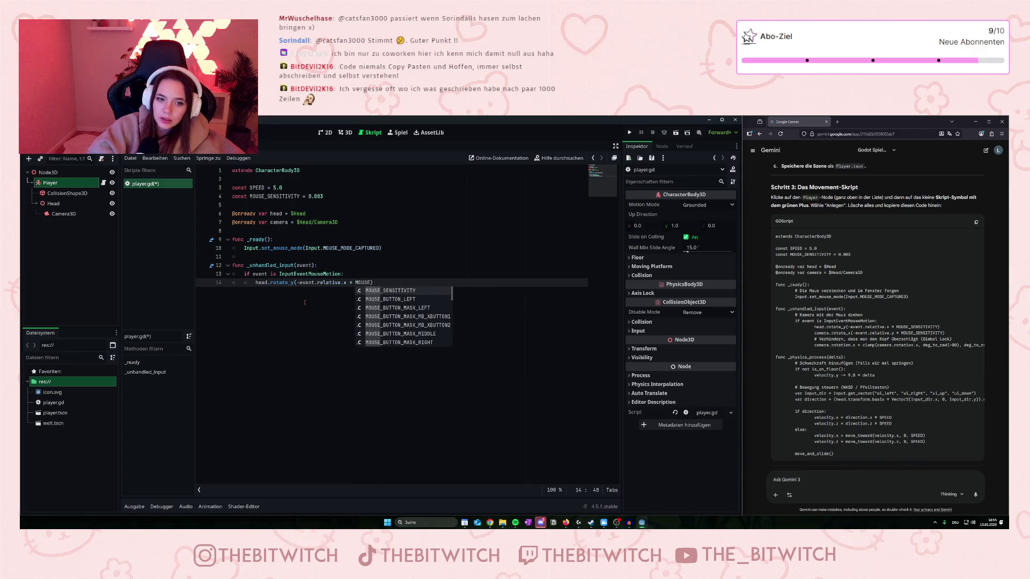
text(_S)
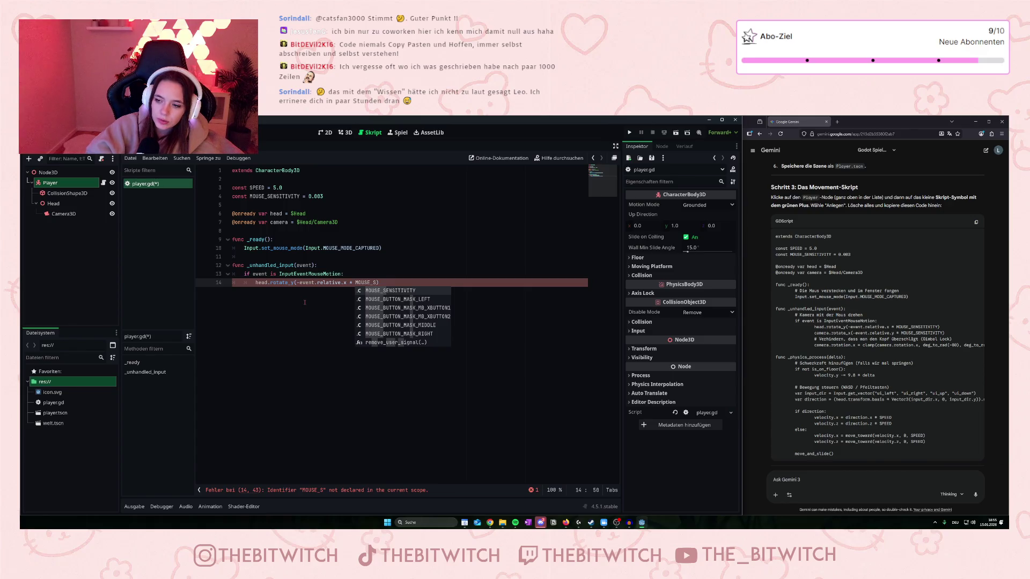
key(Return)
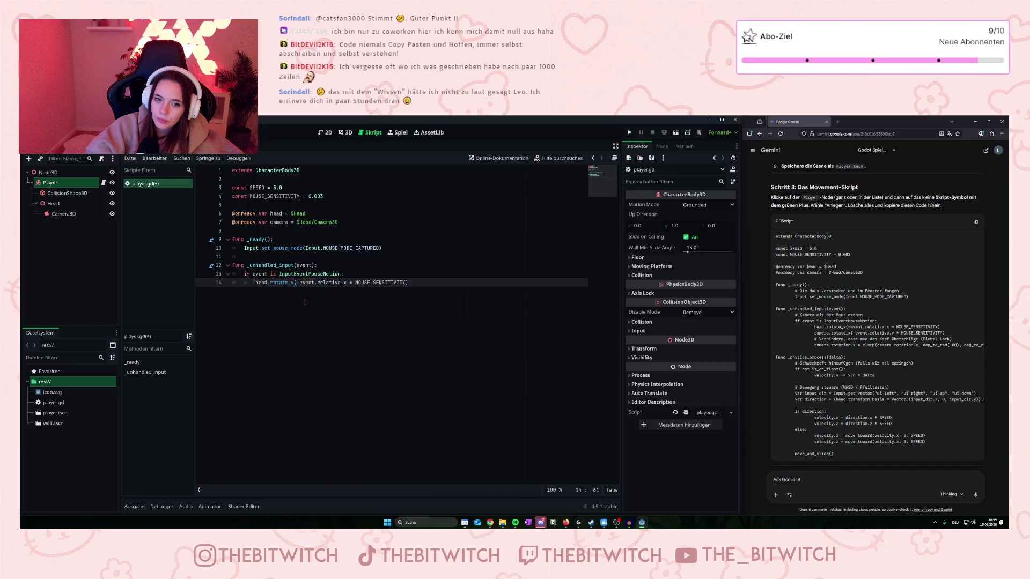
key(Return)
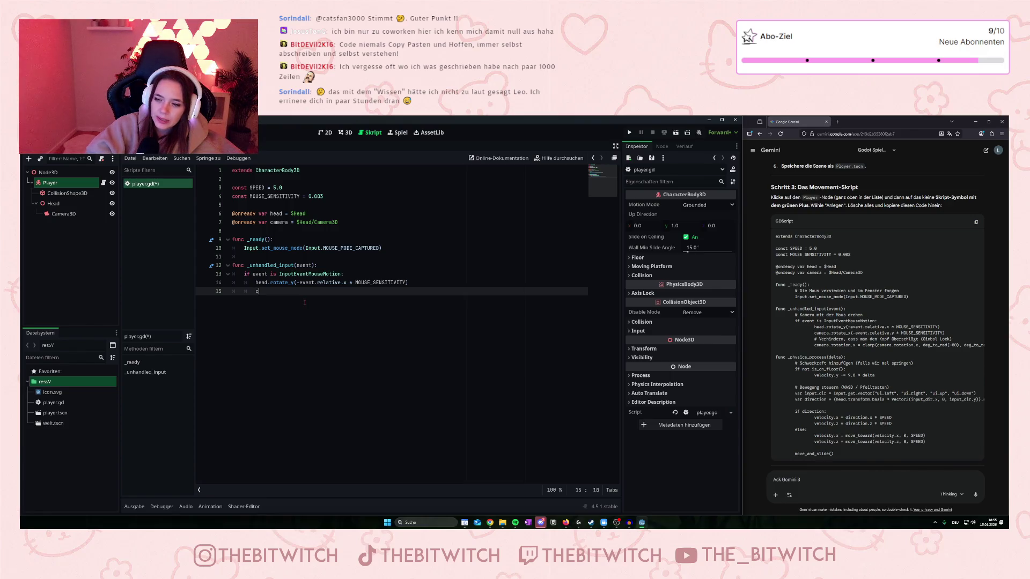
Type 'camera.rotate_x' on line 15 below the head rotation.
text(amera)
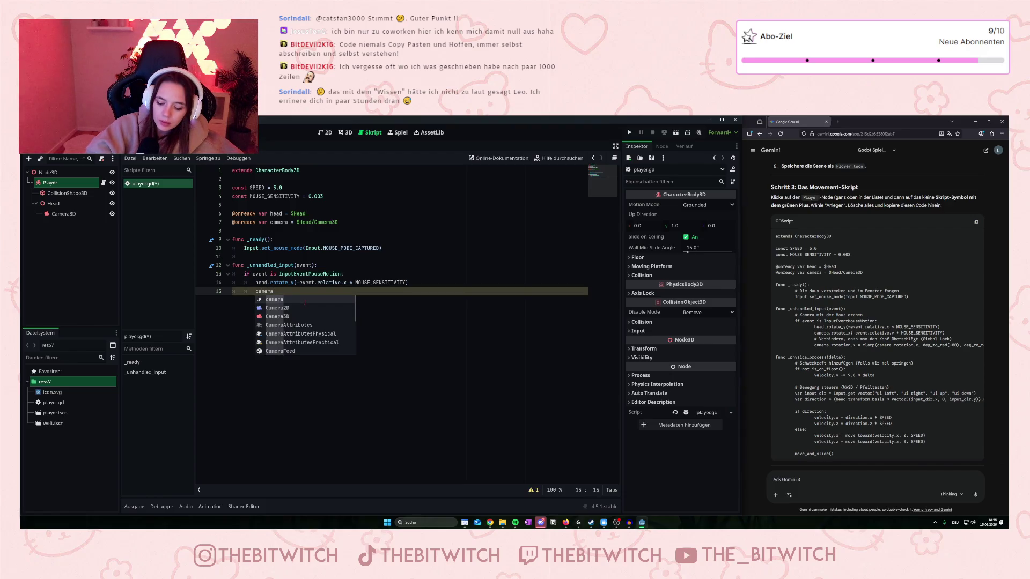
text(.rotate)
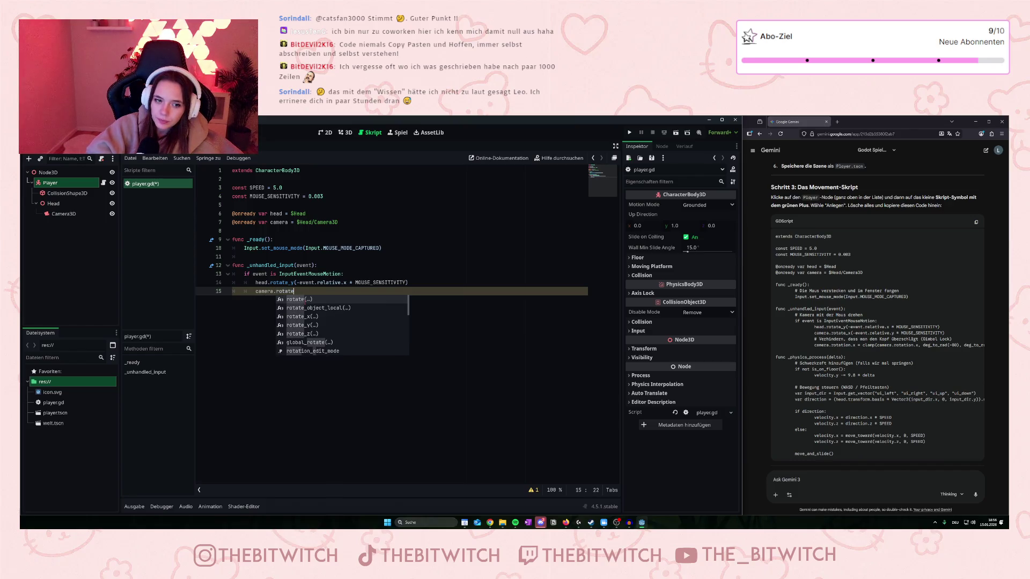
text(_x(-event.relative.y * MOU)
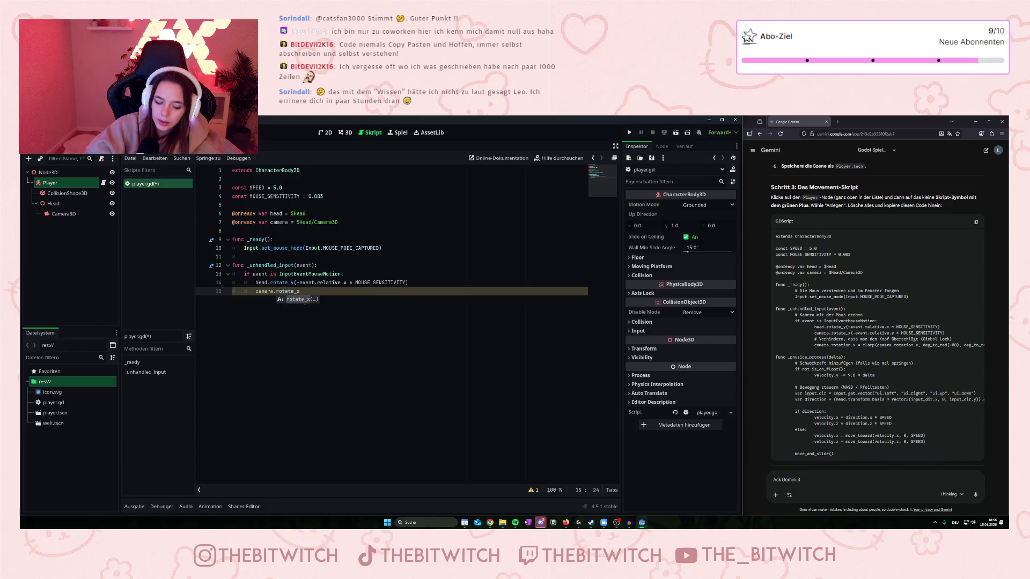
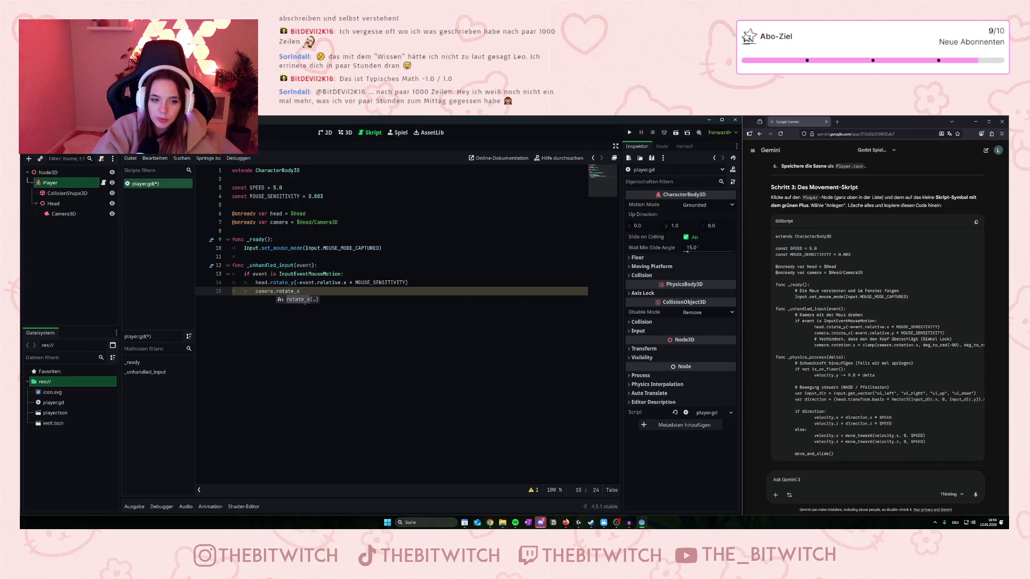
Add camera.rotate_x(-event.relative.y * MOUSE_SENSITIVITY) on line 15, then start a new line.
text((-event)
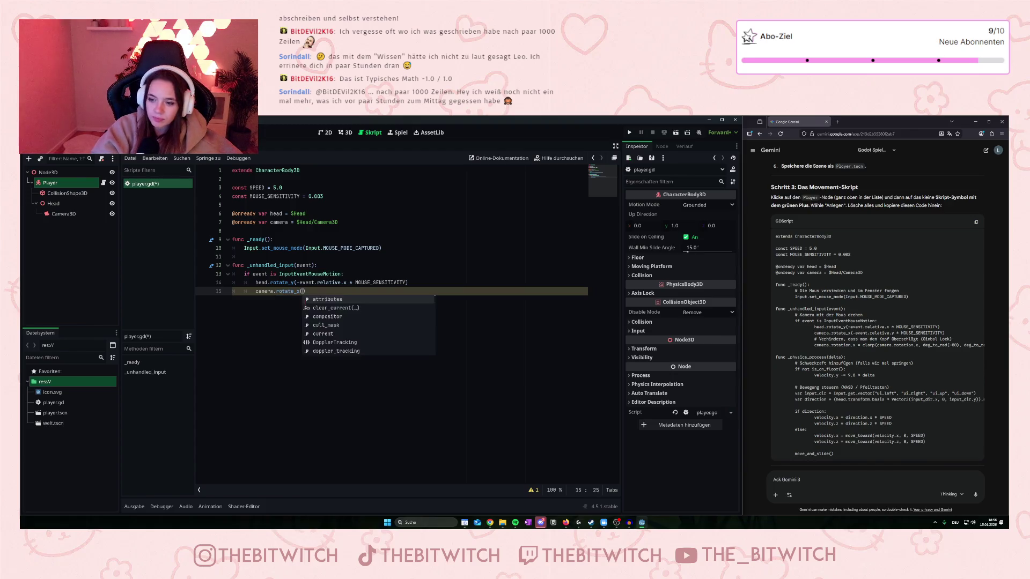
text(.re)
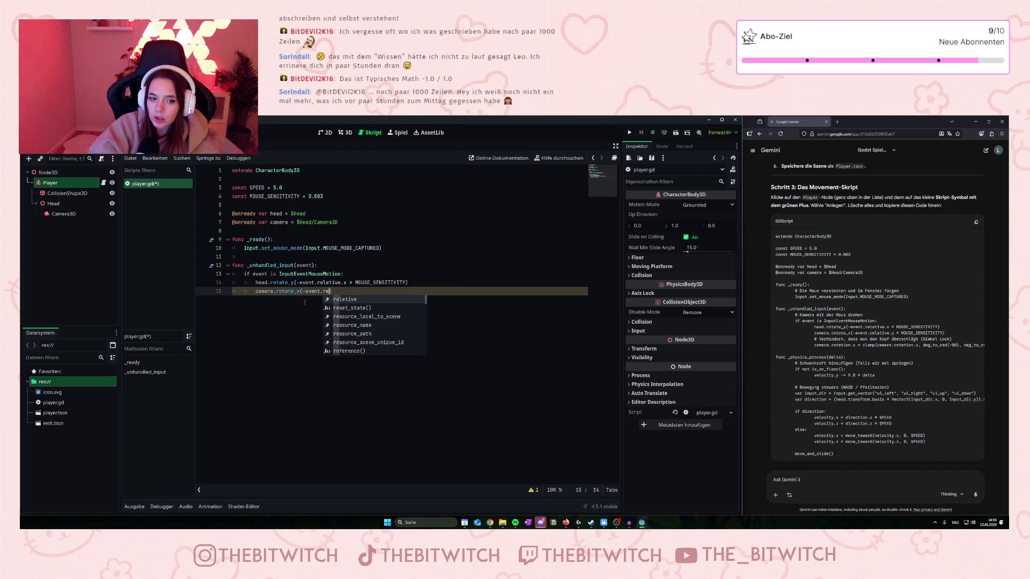
text(lative)
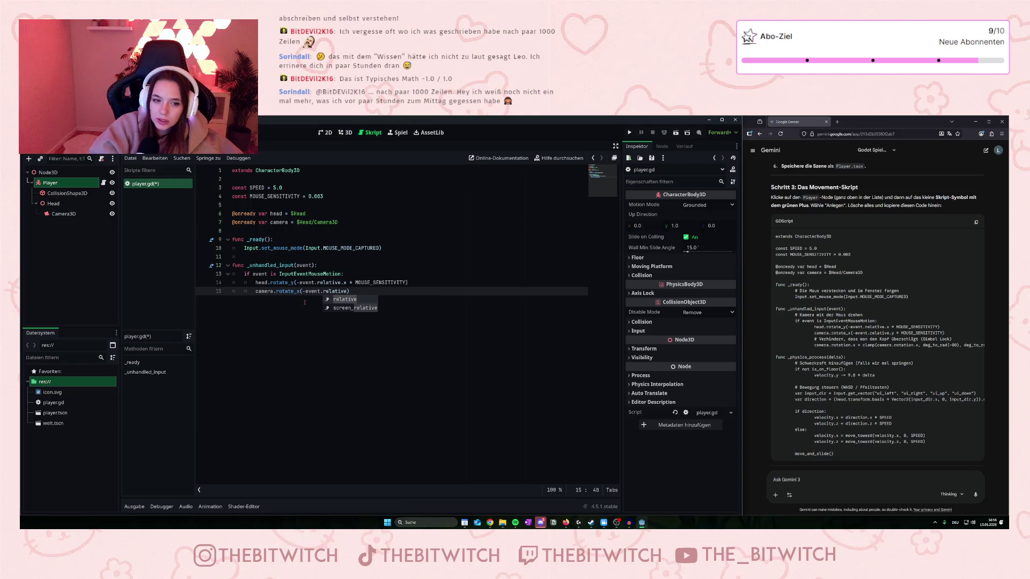
text(.y)
text( * M)
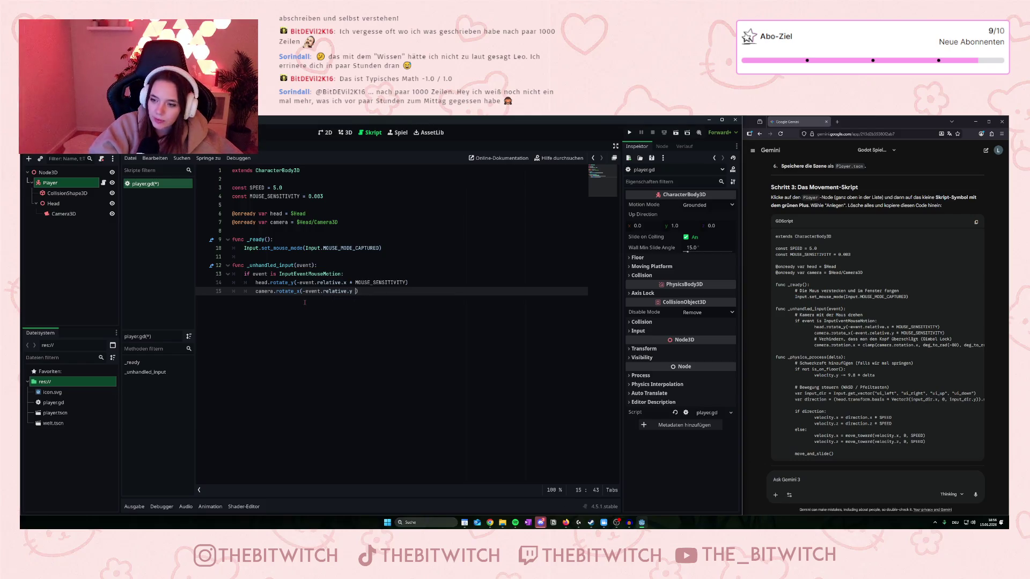
text(se)
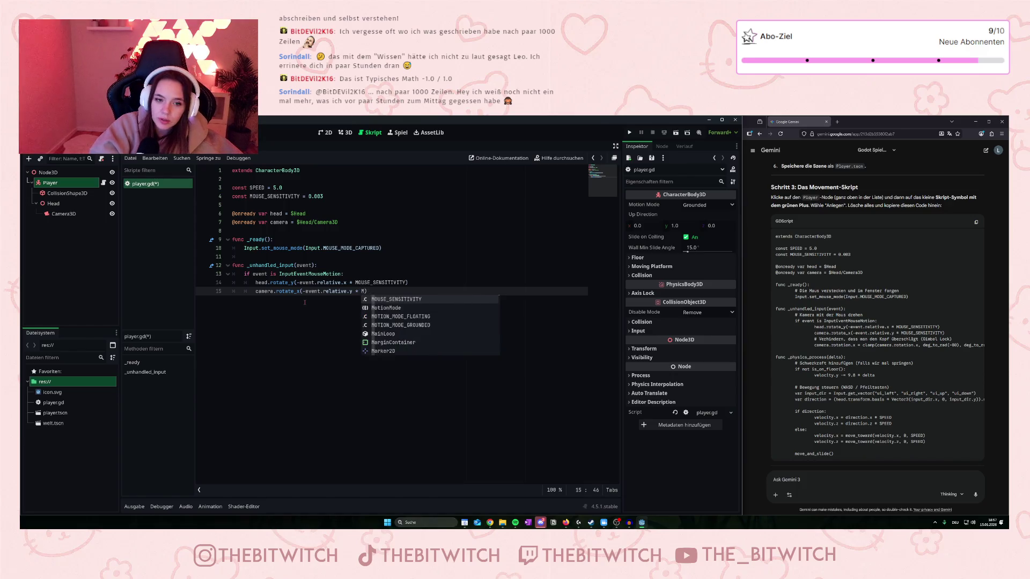
key(Return)
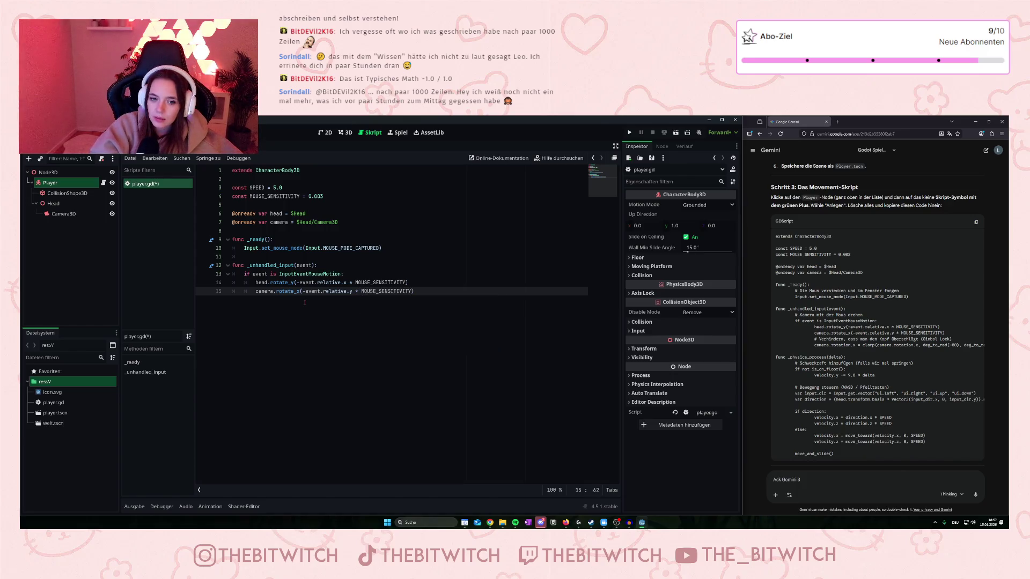
key(Return)
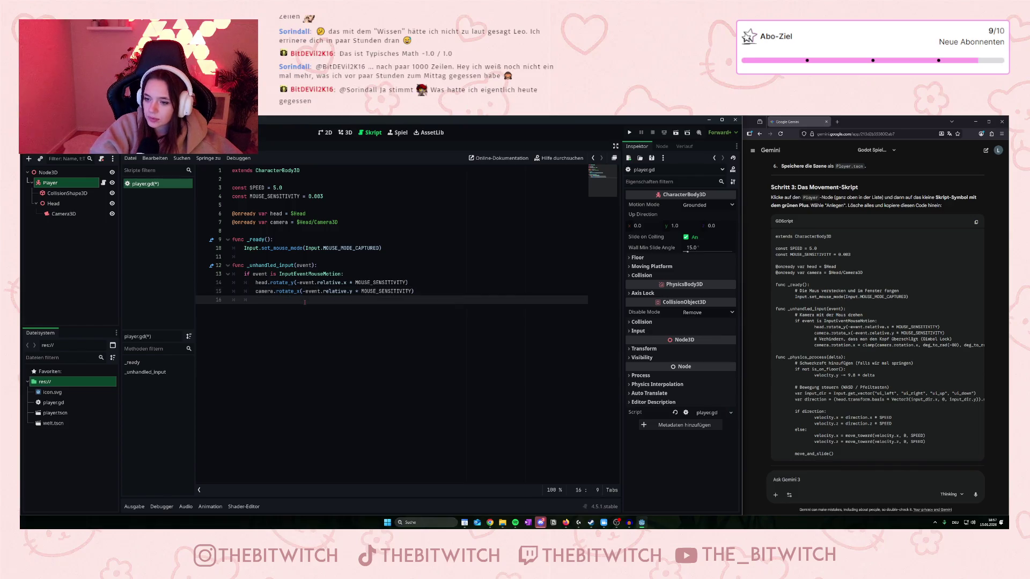
Begin line 16 as camera.rotation.x = clamp(camera.rotation.x, deg_to_rad(-80) for the lower limit.
text(camera)
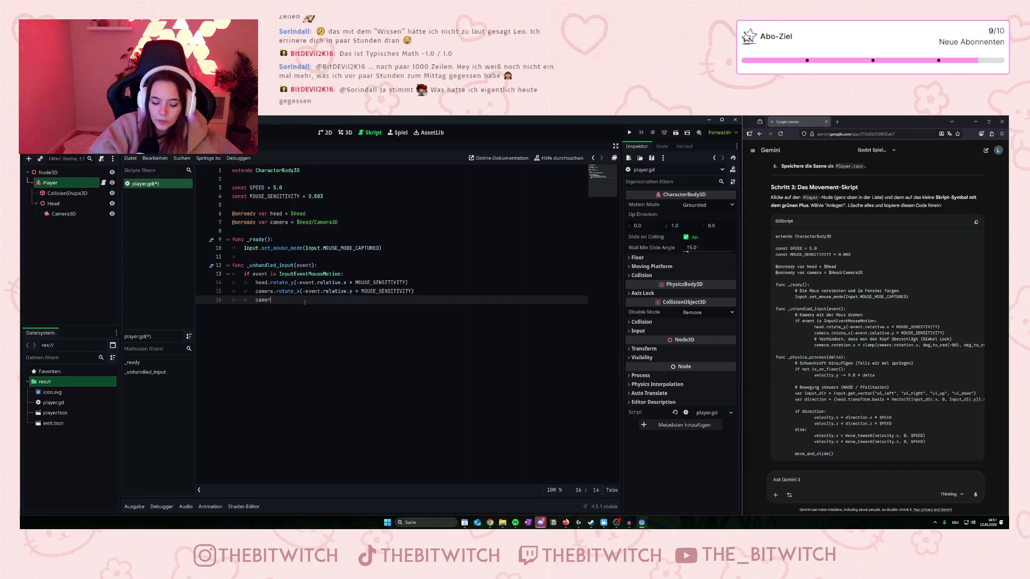
text(.rotation)
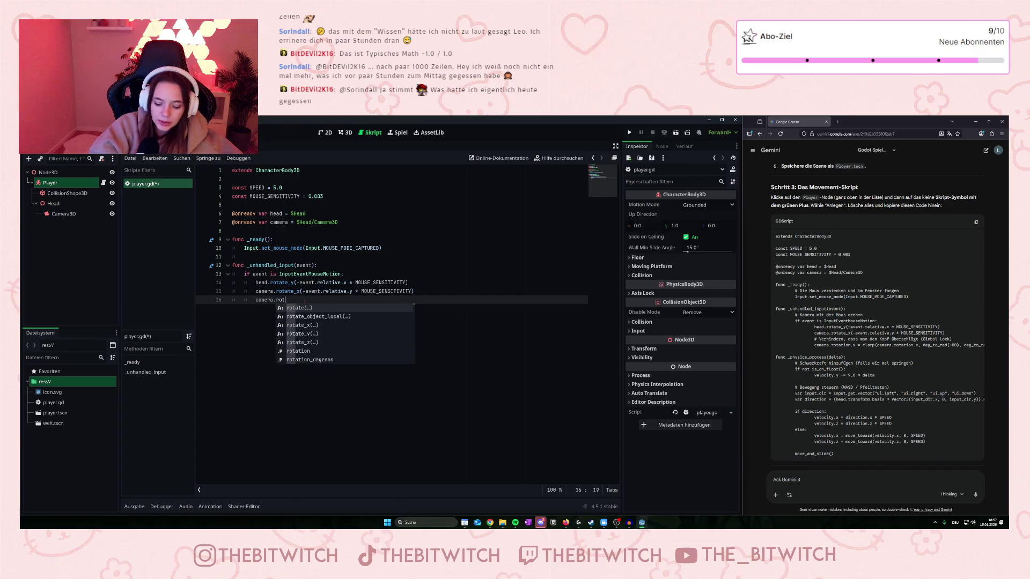
text(.x =)
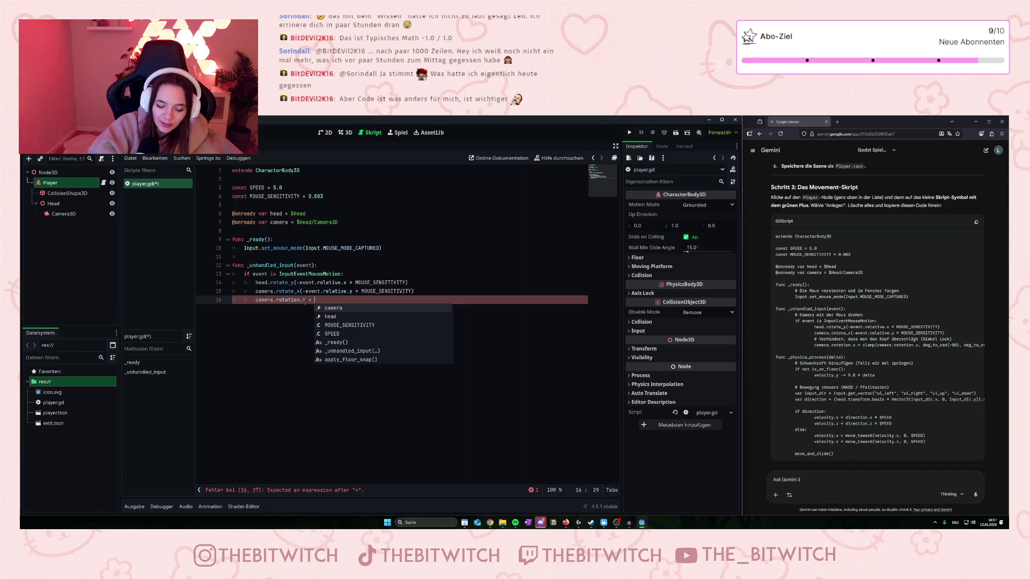
text(clamp()
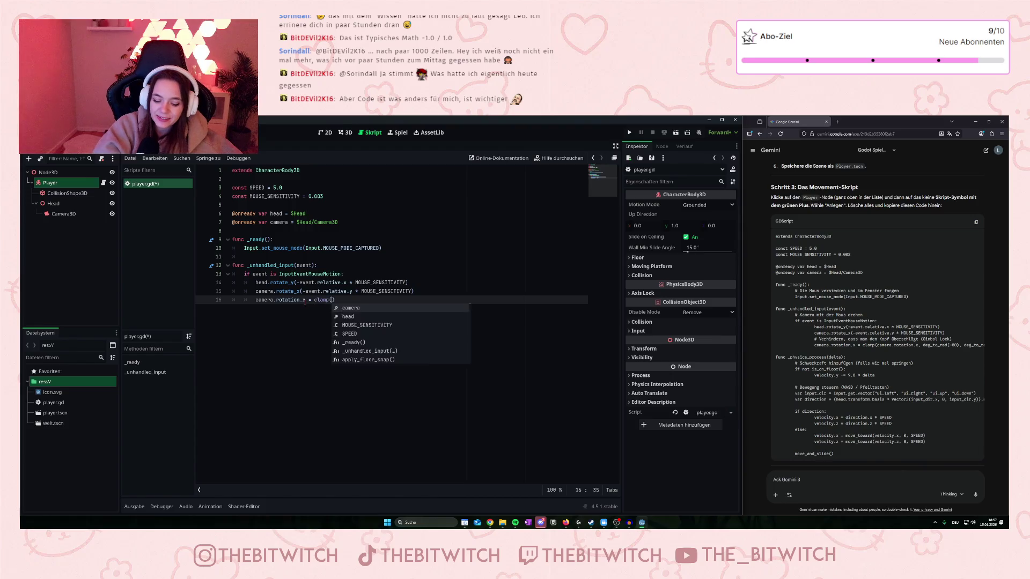
key(Return)
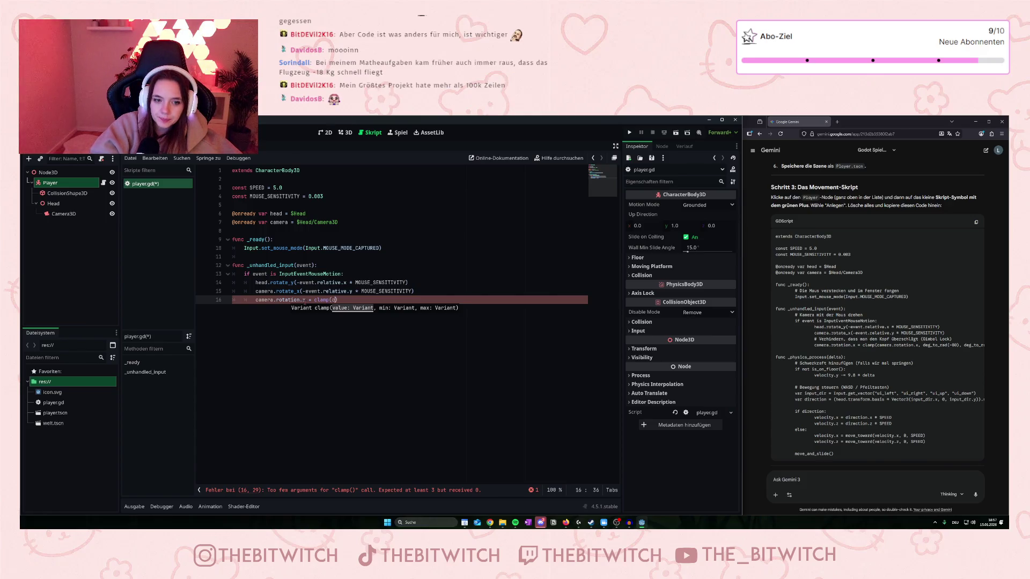
text(amera.)
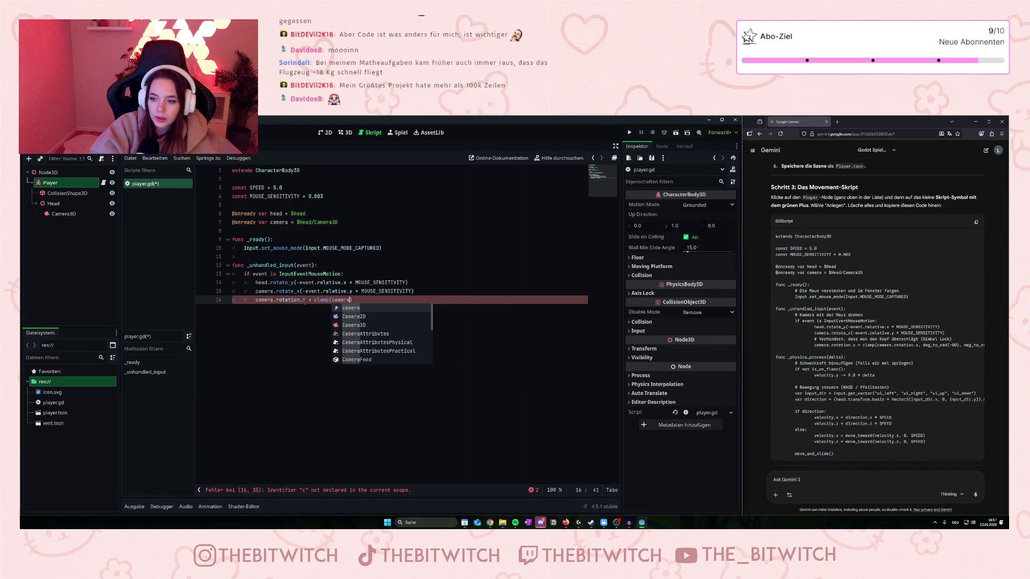
text(rotation)
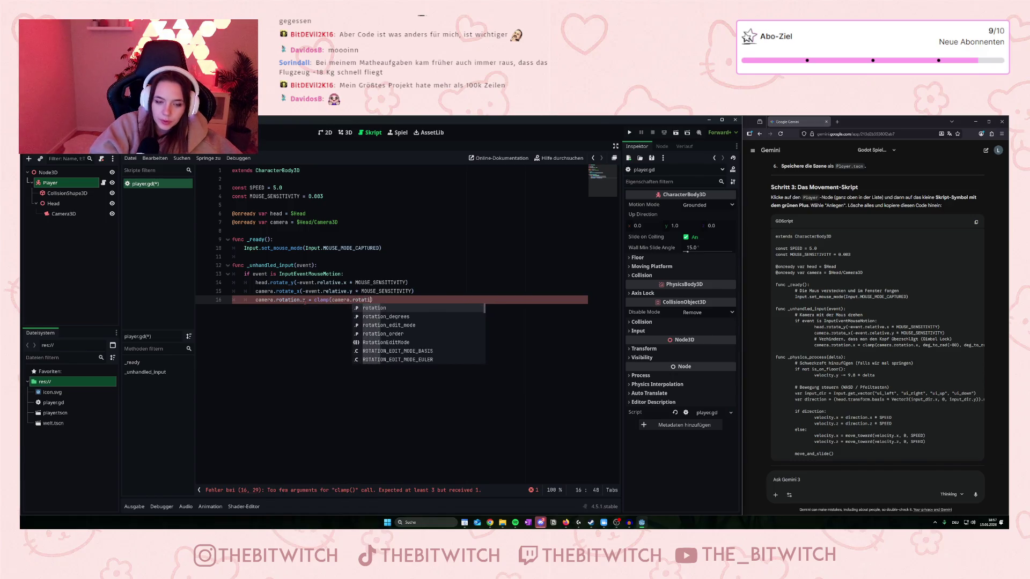
text(.x)
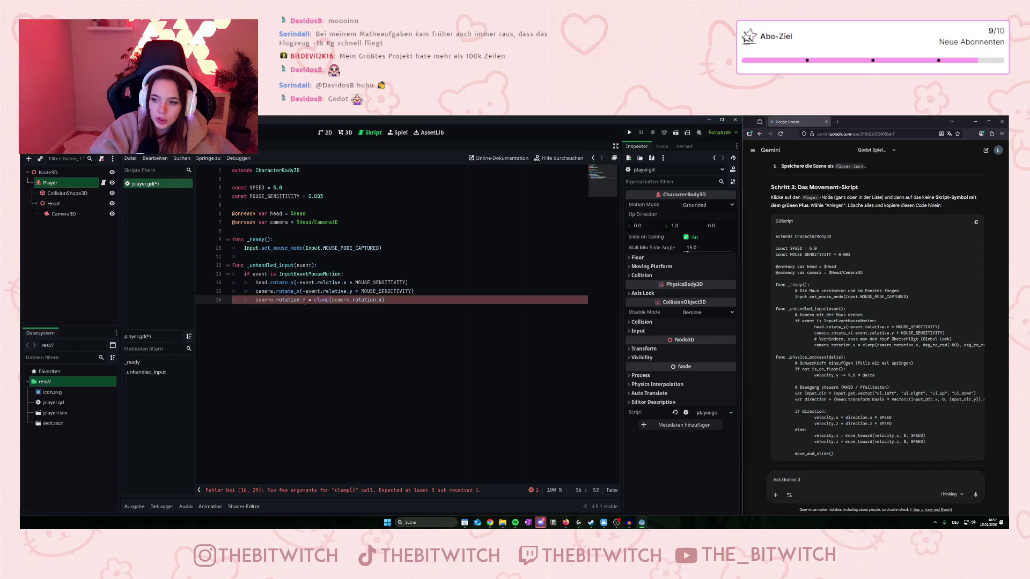
text(deg)
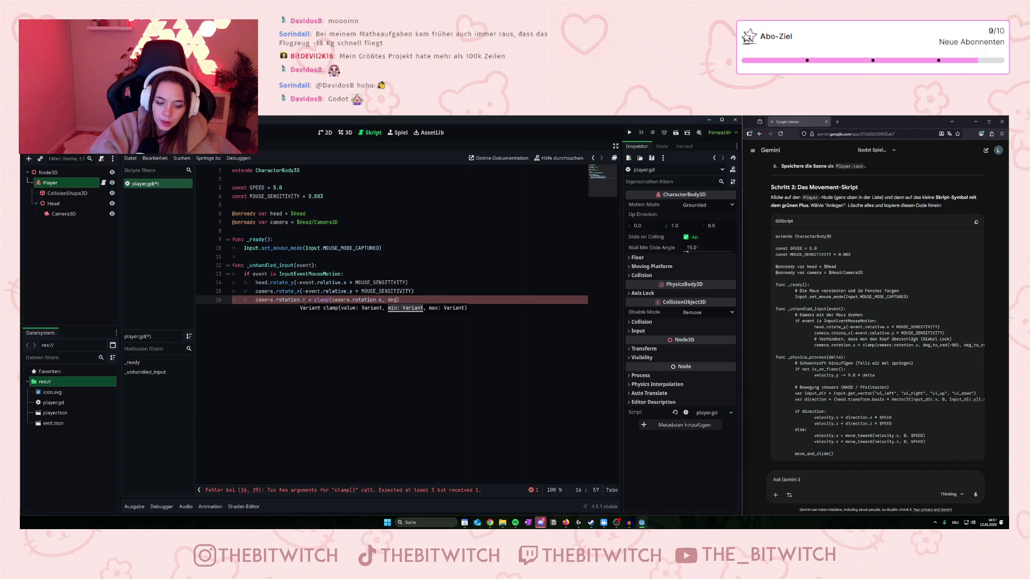
key(Return)
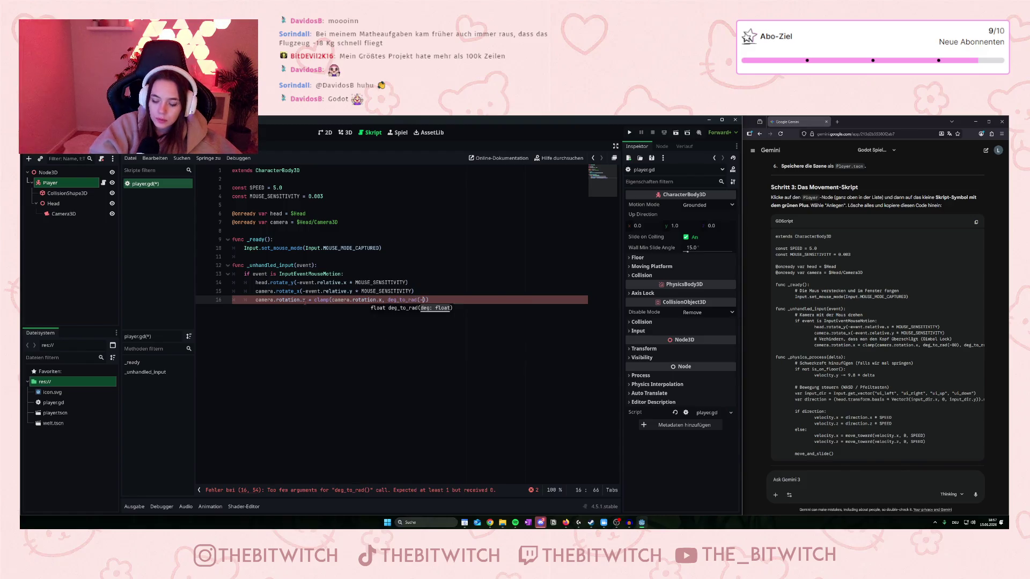
Finish the clamp with deg_to_rad(80) as the upper limit, then select Gemini's next step.
text(80))
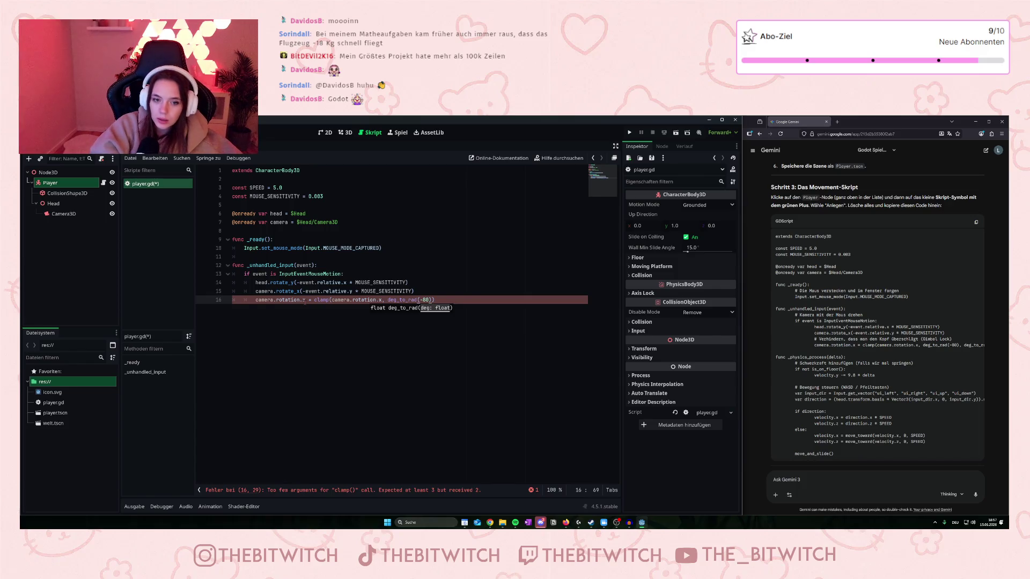
text(, )
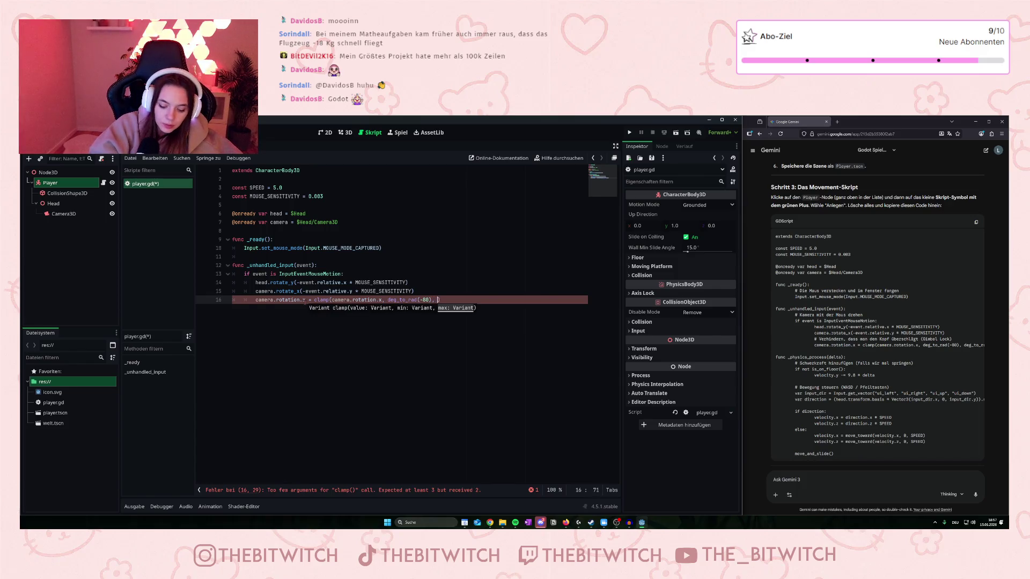
text(deg_to)
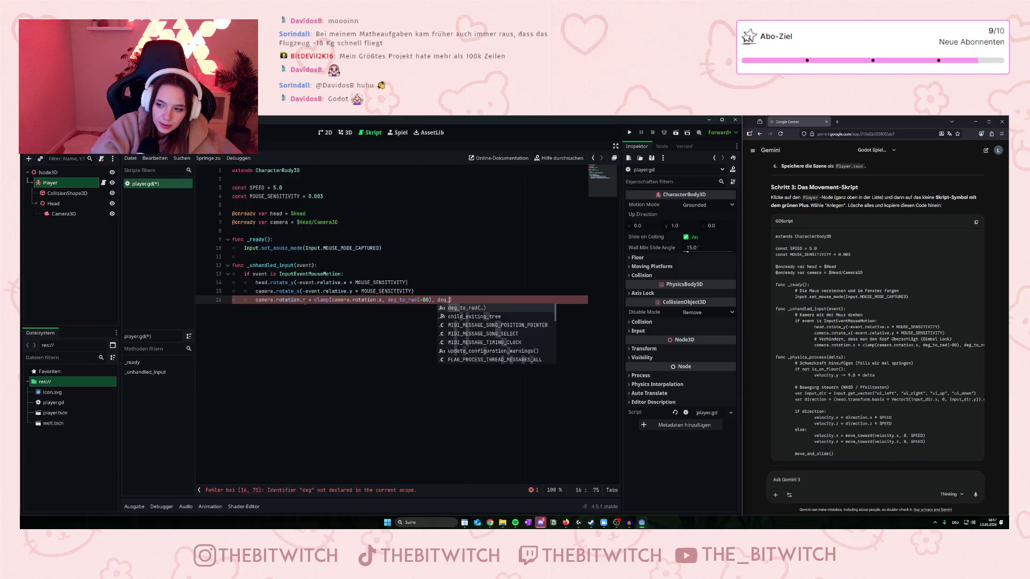
key(Return)
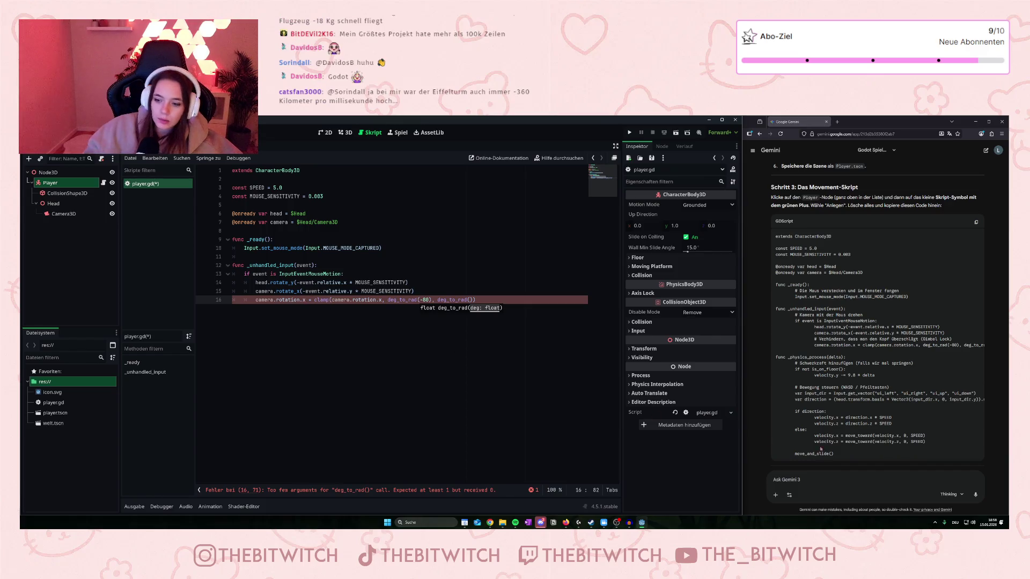
scroll(873, 465, right, 2)
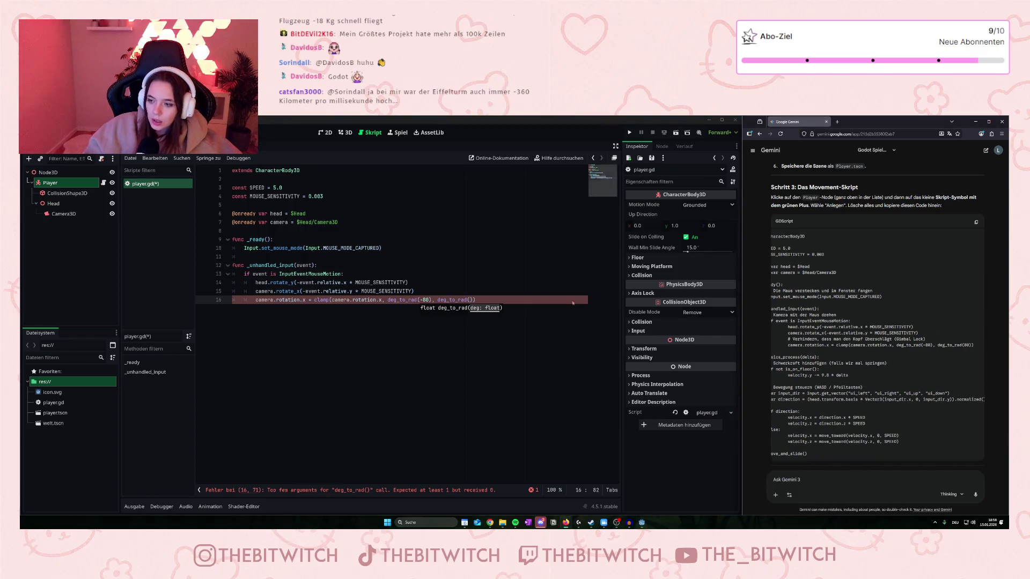
click(468, 299)
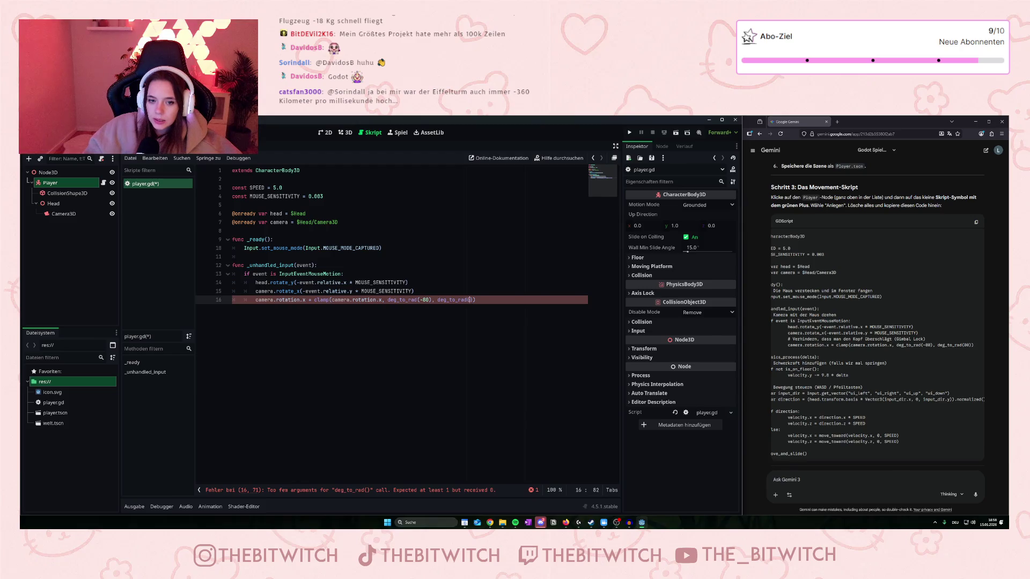
text(0)))
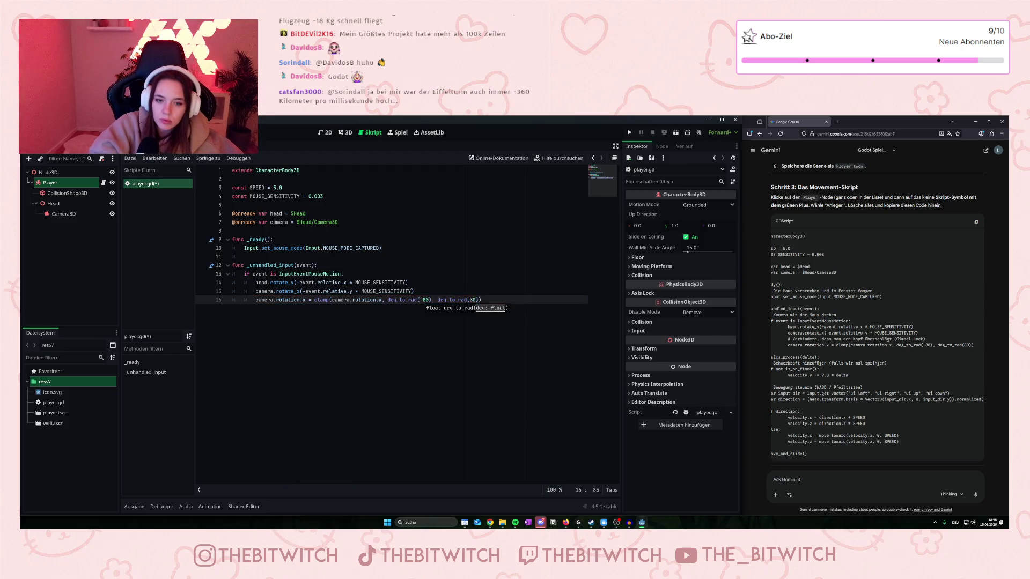
key(Return)
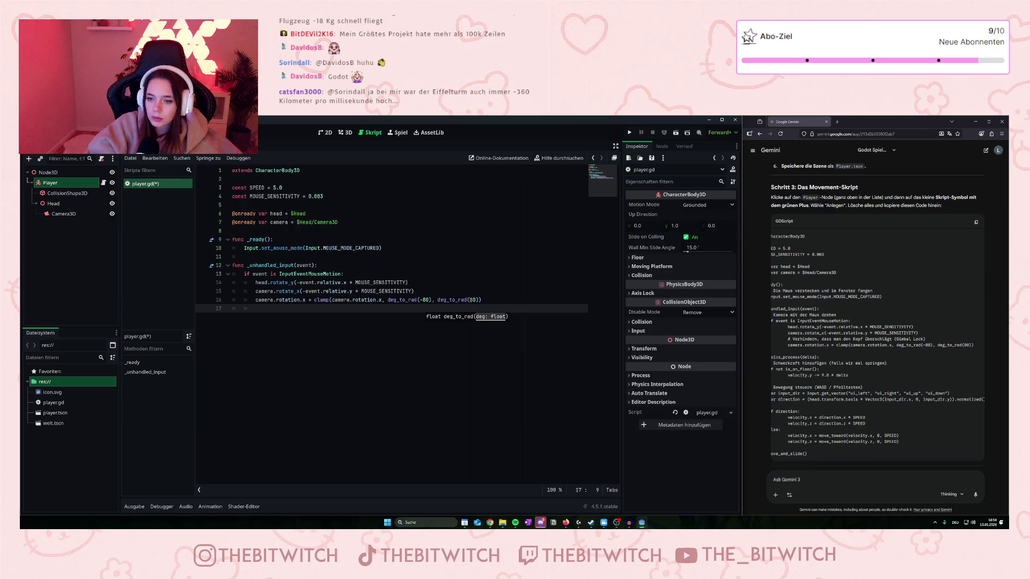
mouse_move(780, 166)
mouse_down()
mouse_move(807, 462)
mouse_move(789, 462)
mouse_up()
click(803, 461)
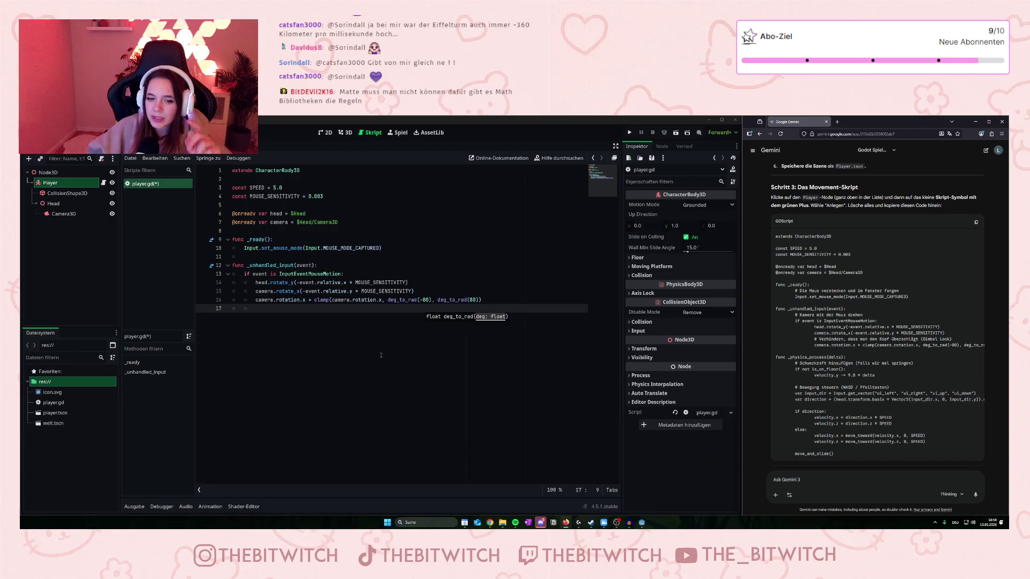
click(297, 315)
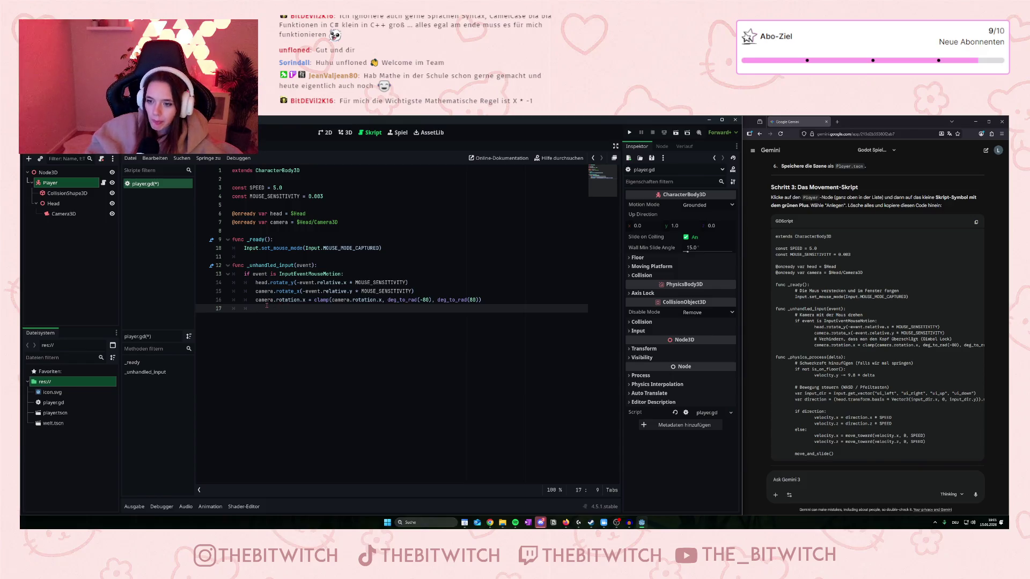
Add a _physics_process function header on a new line.
key(Return)
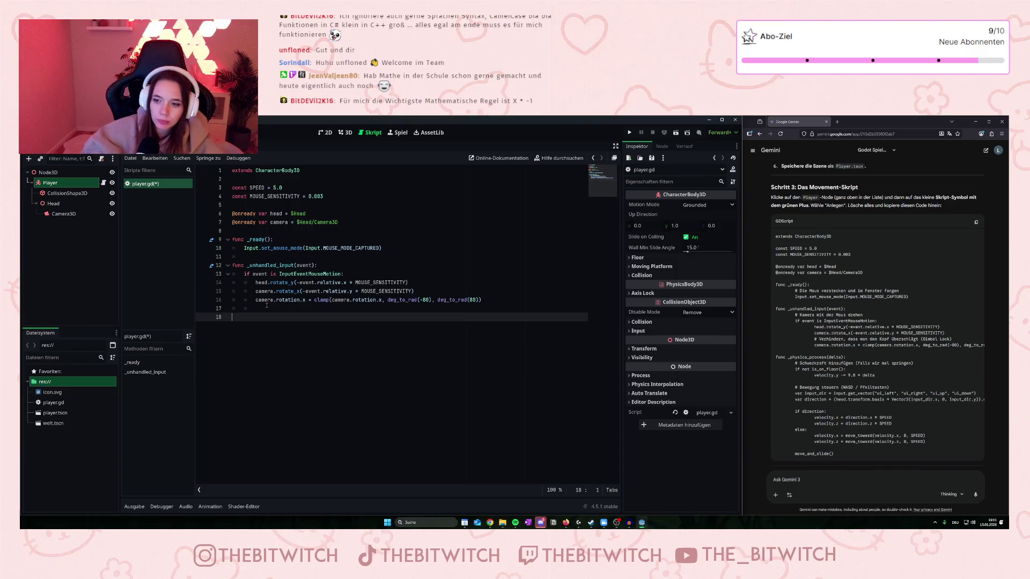
text(func _)
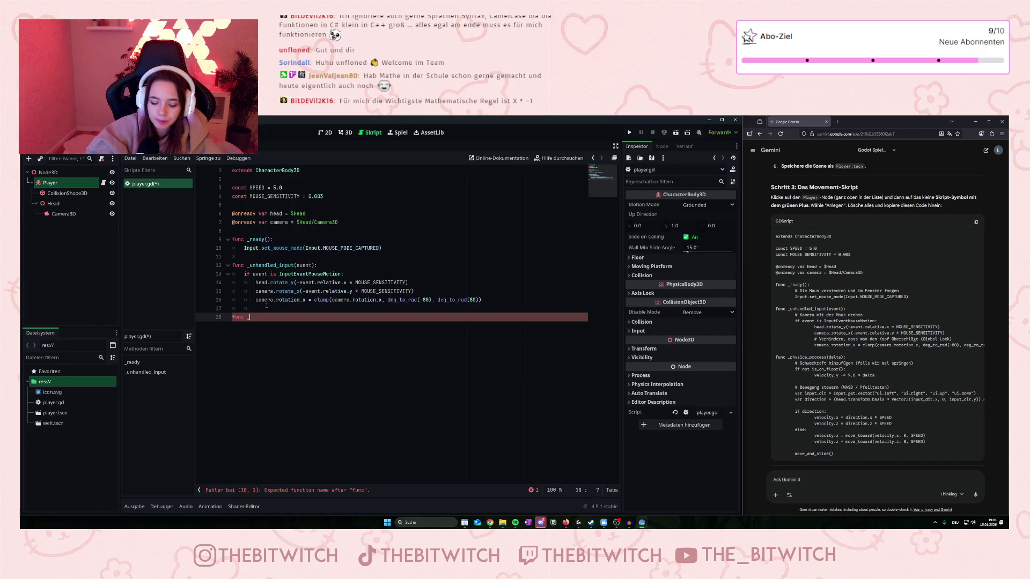
text(physi)
key(Return)
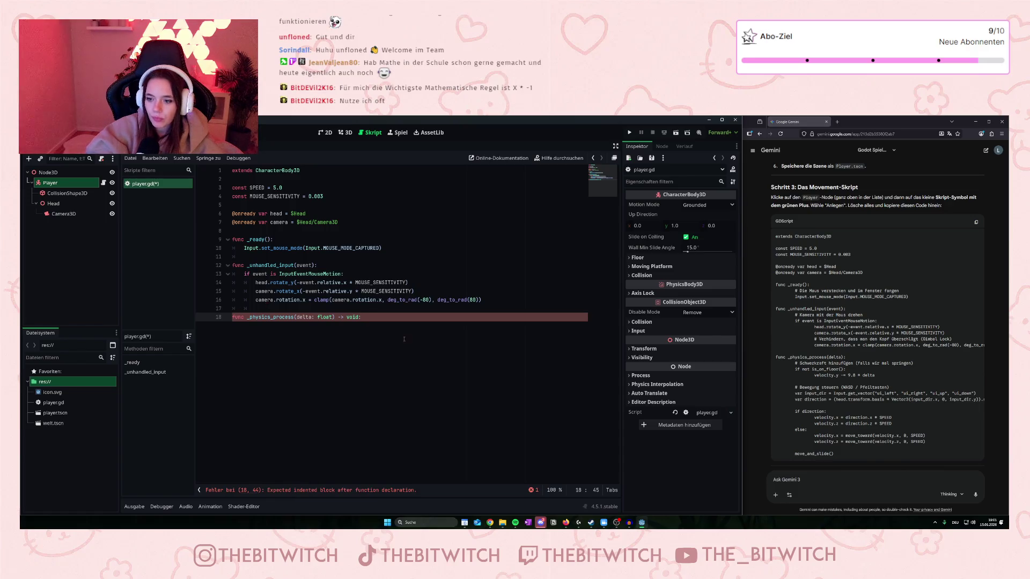
Remove the float and void type hints so the header reads func _physics_process(delta):.
drag(334, 317, 312, 317)
key(BackSpace)
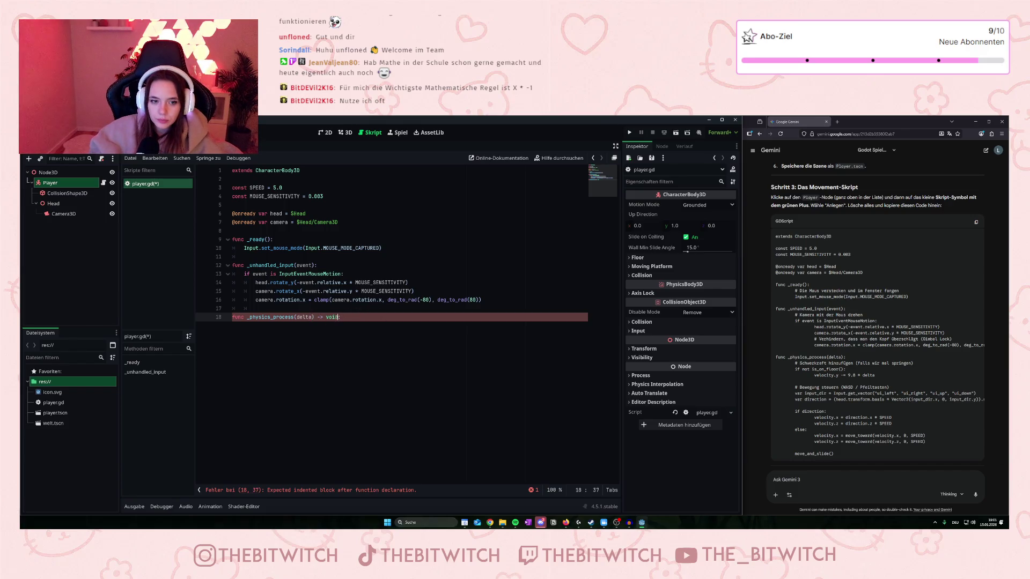
drag(339, 317, 317, 318)
key(BackSpace)
key(Return)
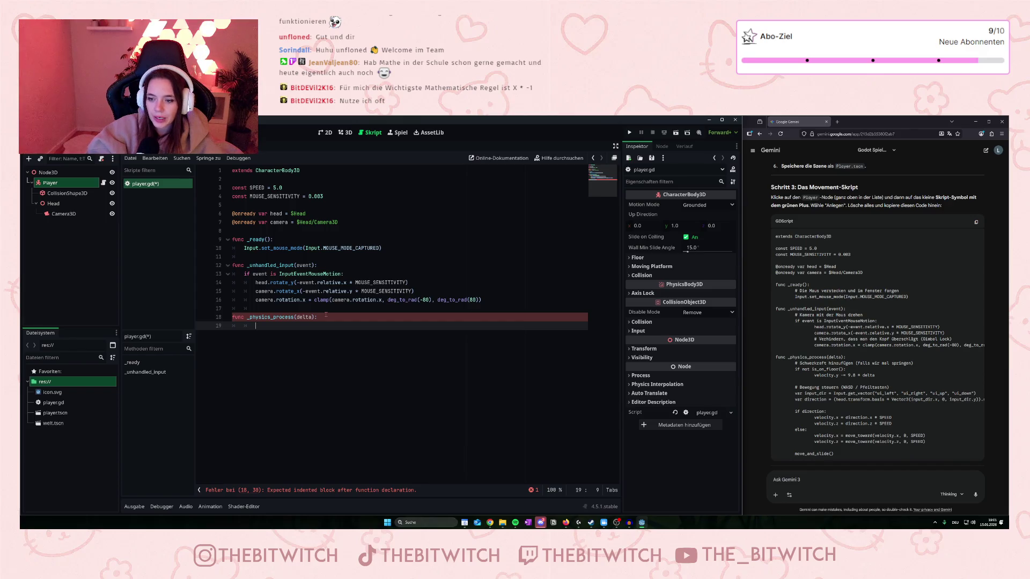
Write 'if not is_on_floor()' with 'velocity.y -= 9.8 * delta' beneath it, leaving blank lines after.
text(if not )
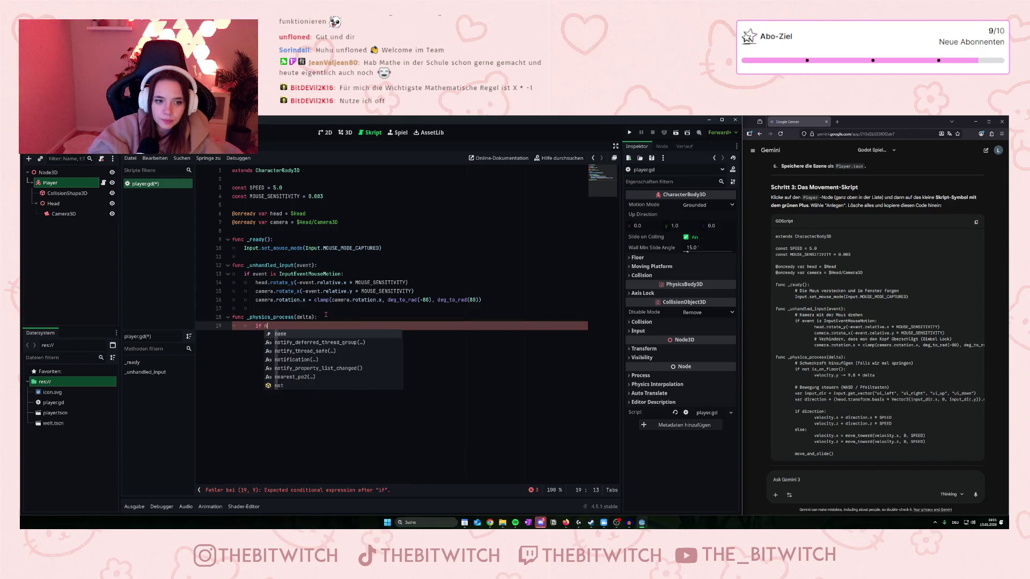
text(is_on_)
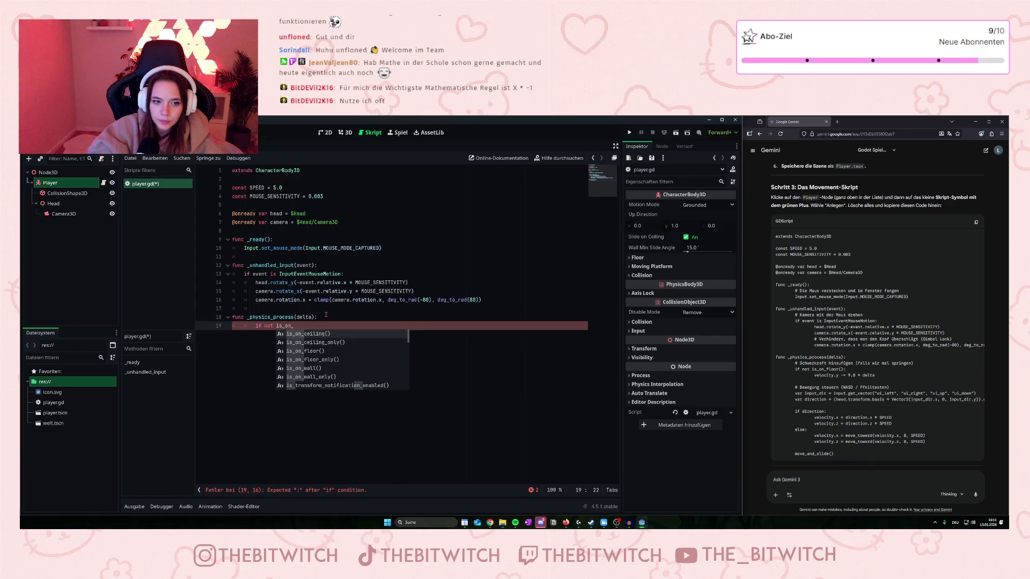
key(Down)
key(Down)
key(Return)
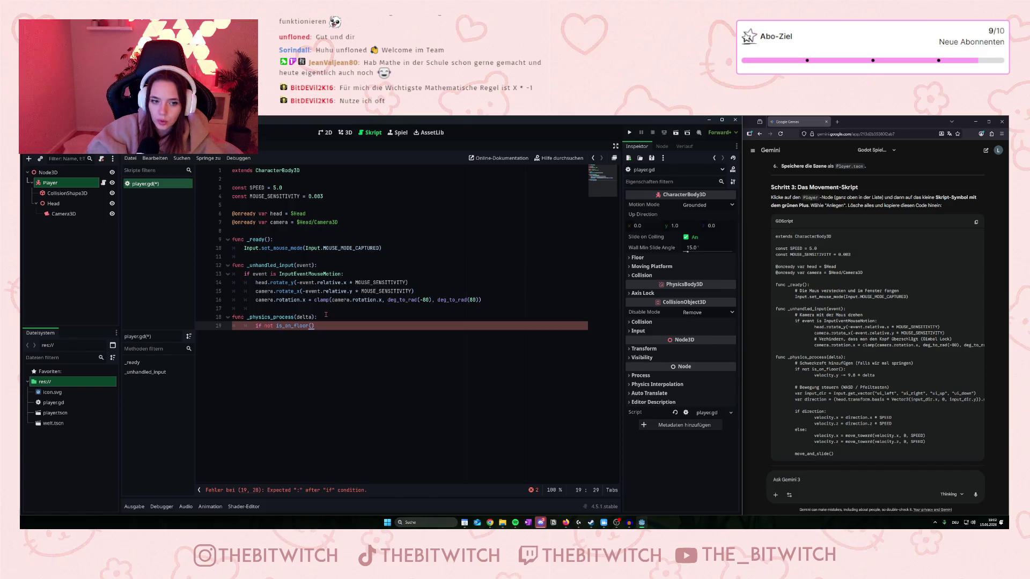
key(Return)
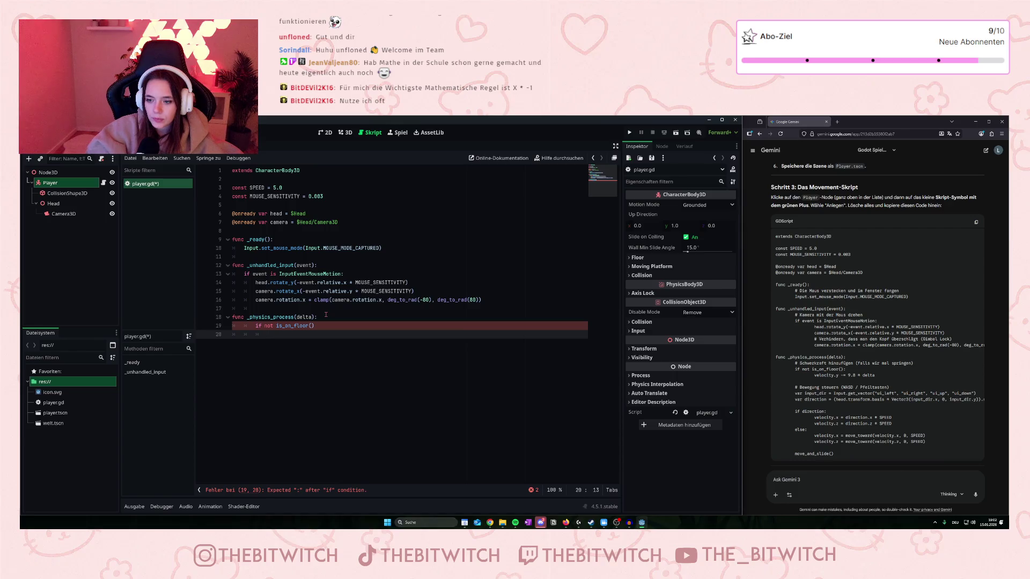
text(velocity)
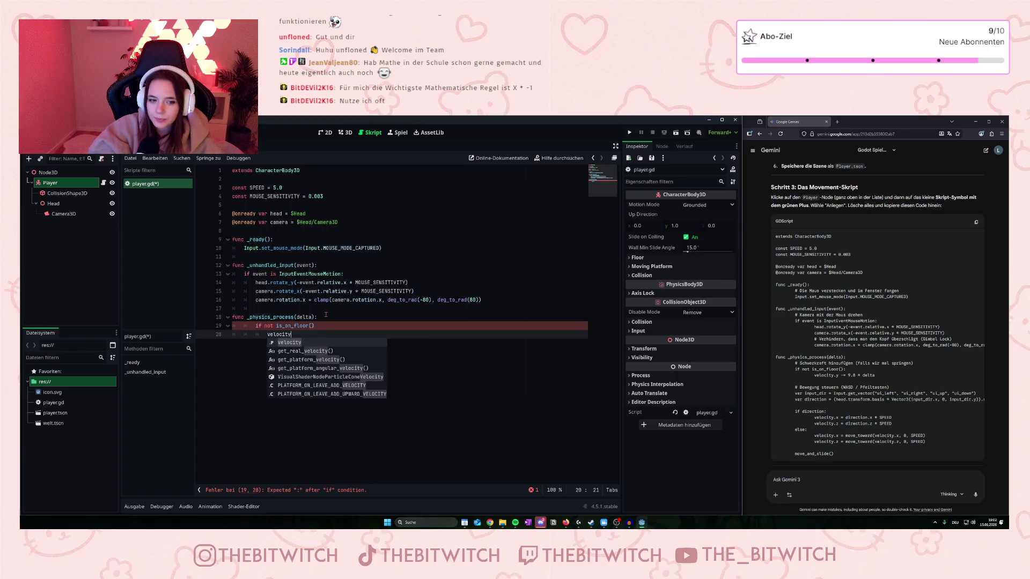
text(.y -)
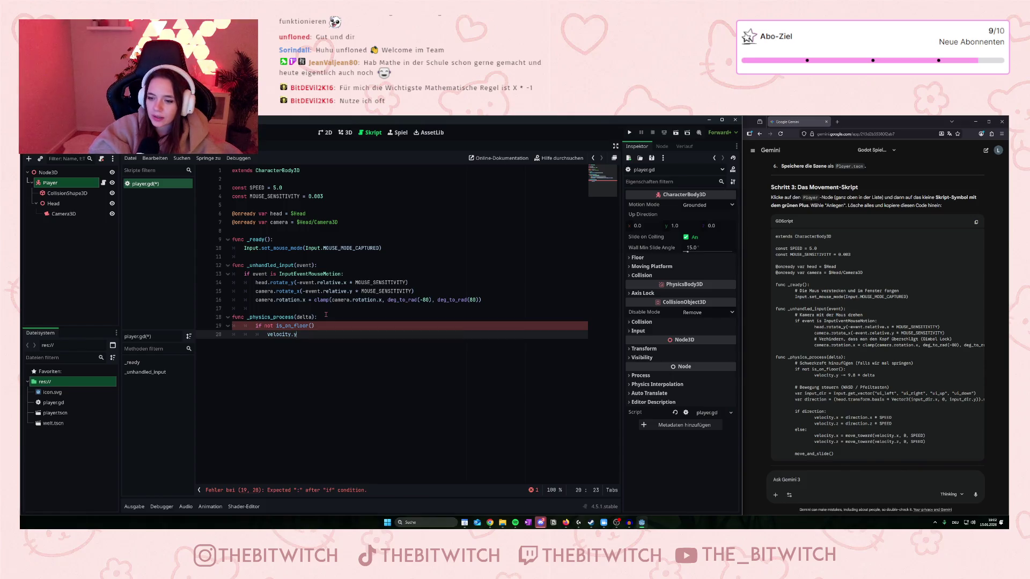
text(=)
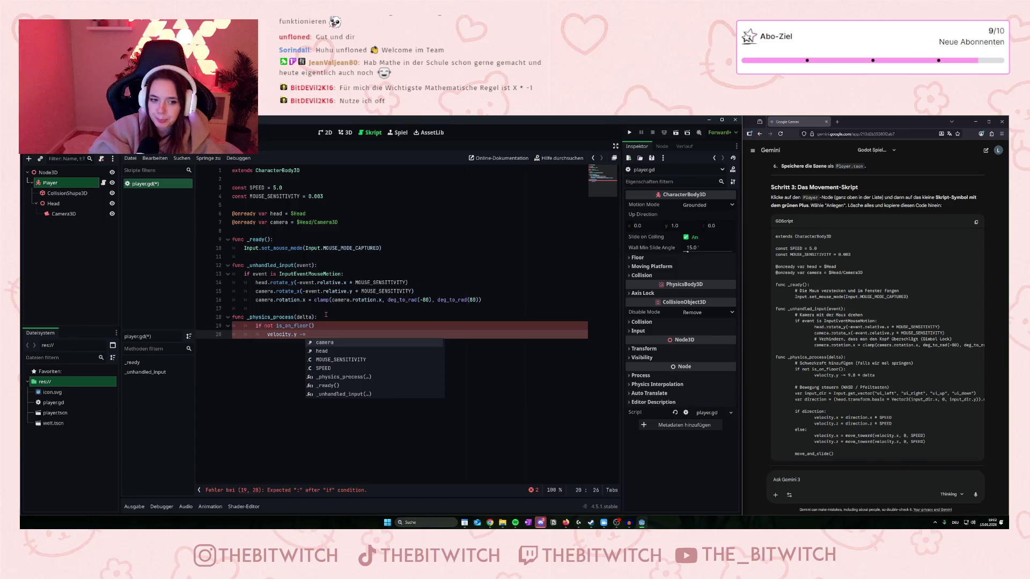
text( 9.8)
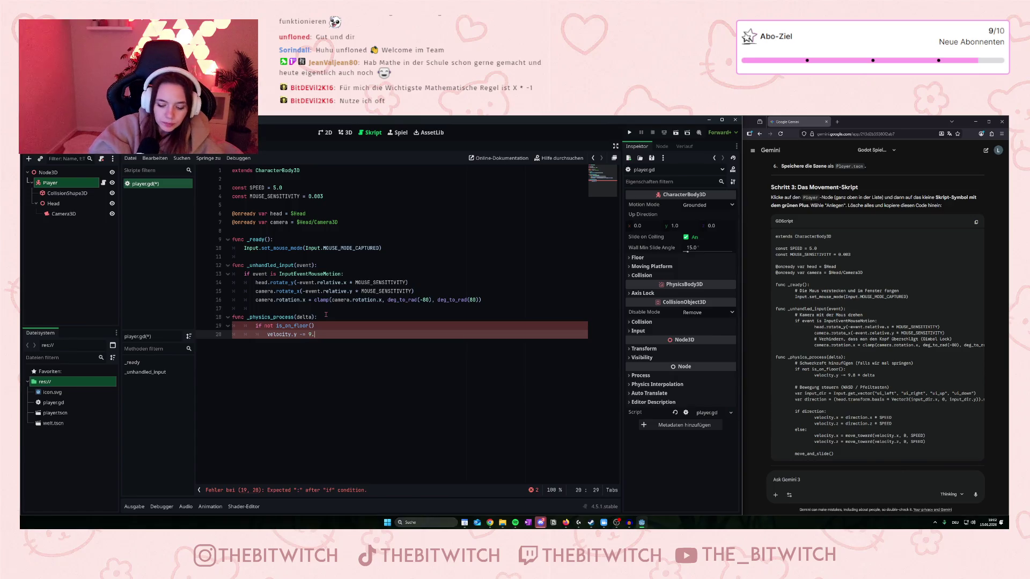
text( *)
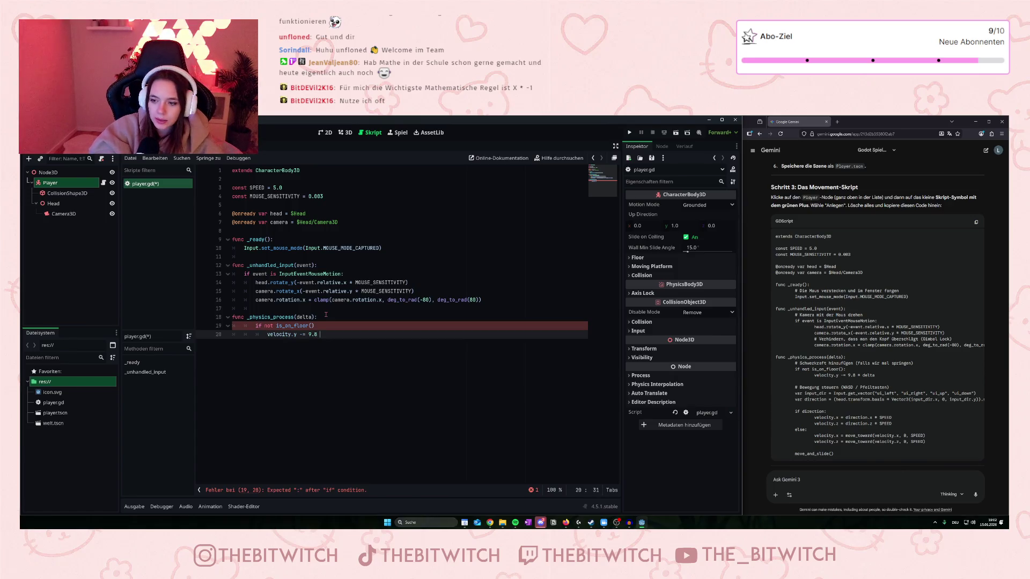
text( delta)
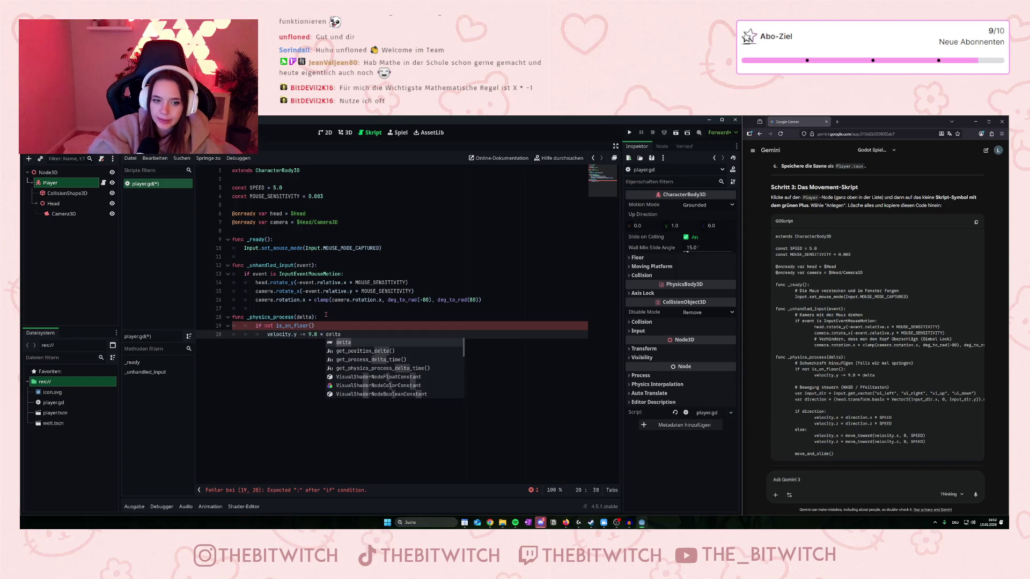
key(Return)
key(Return)
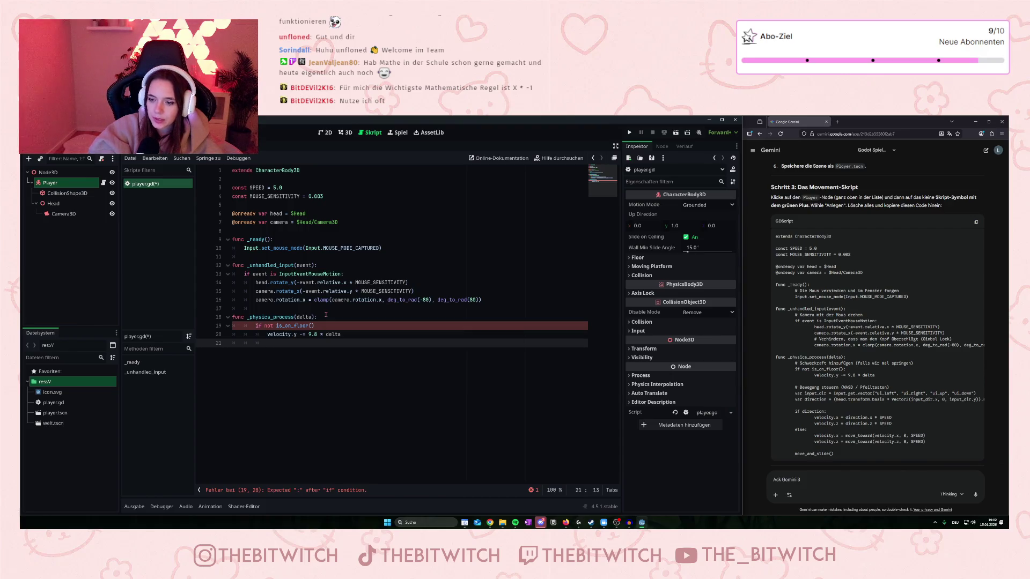
key(Return)
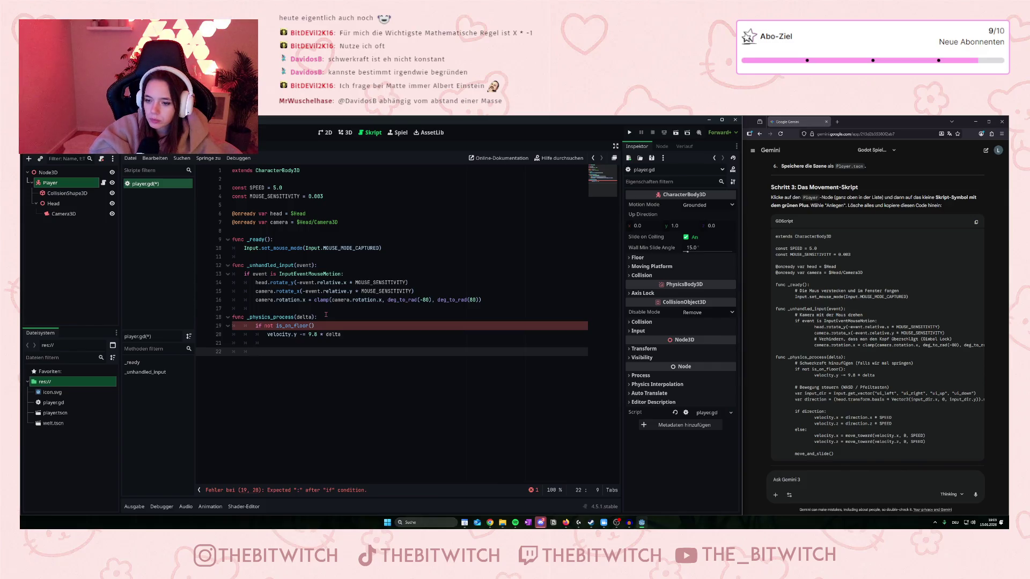
text(var input_)
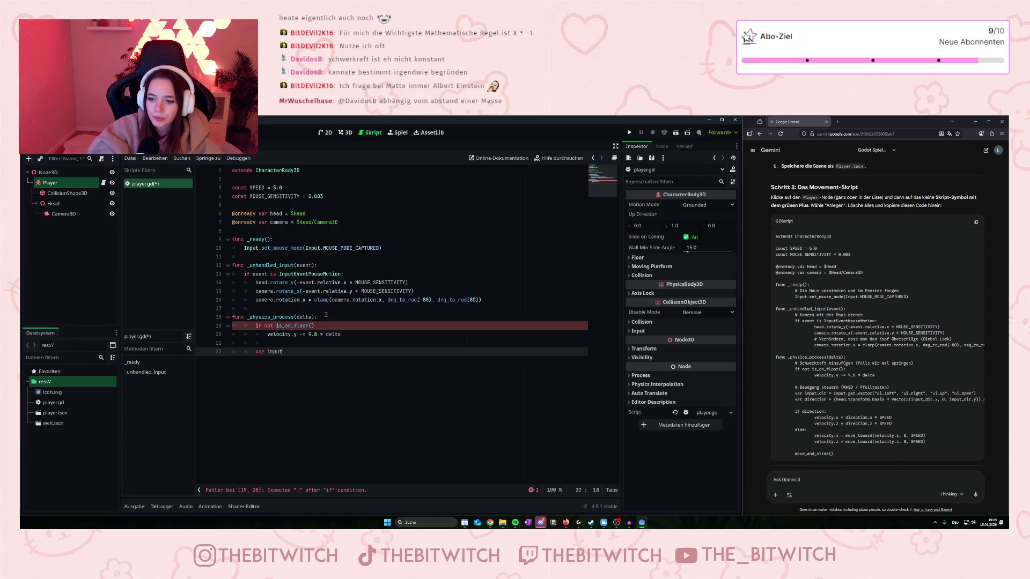
text(dir)
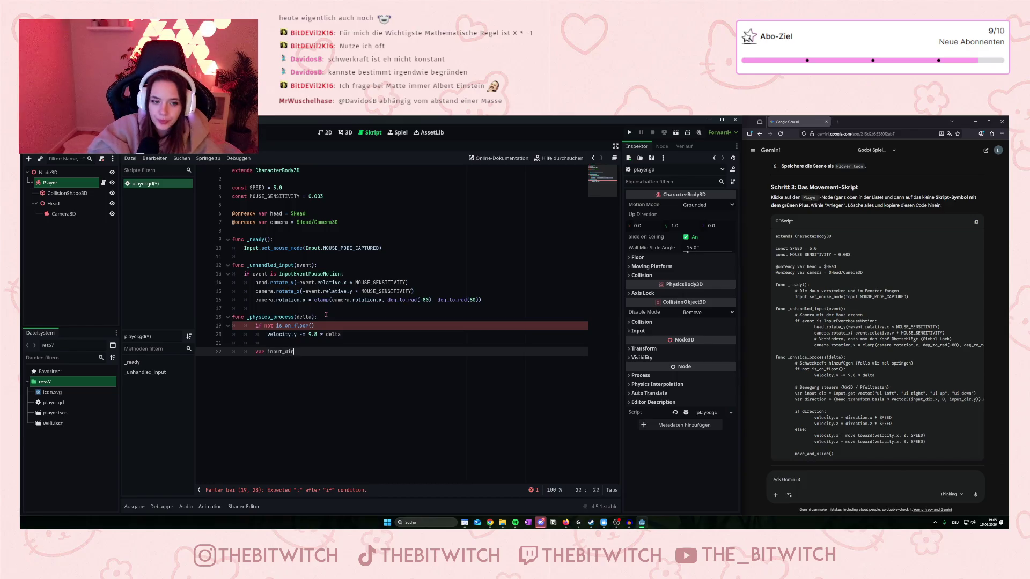
Write var input_dir = Input.get_vector("ui_left", "ui_right", "ui_up", "ui_down") and begin the direction line.
text(nput)
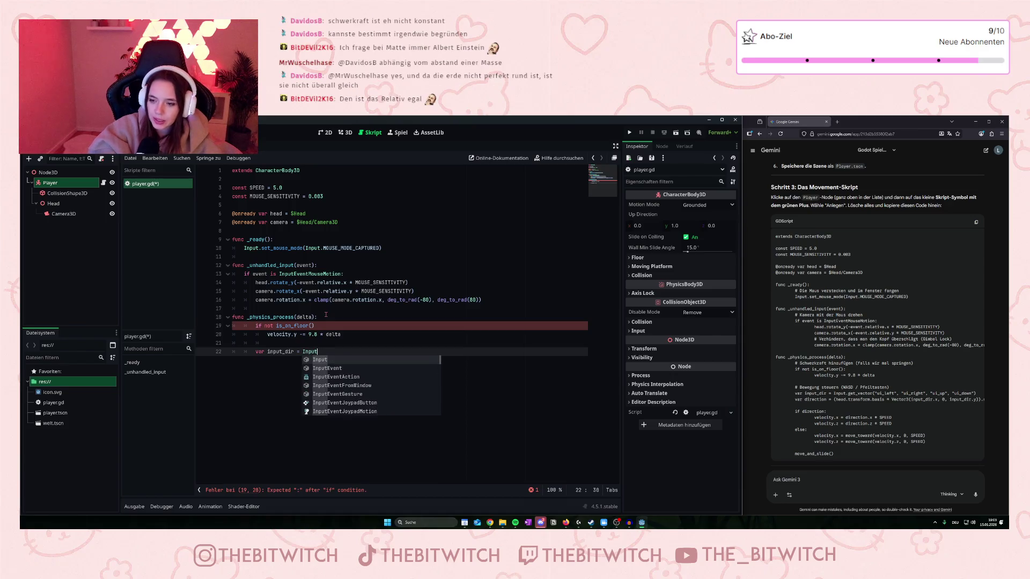
text(.get_)
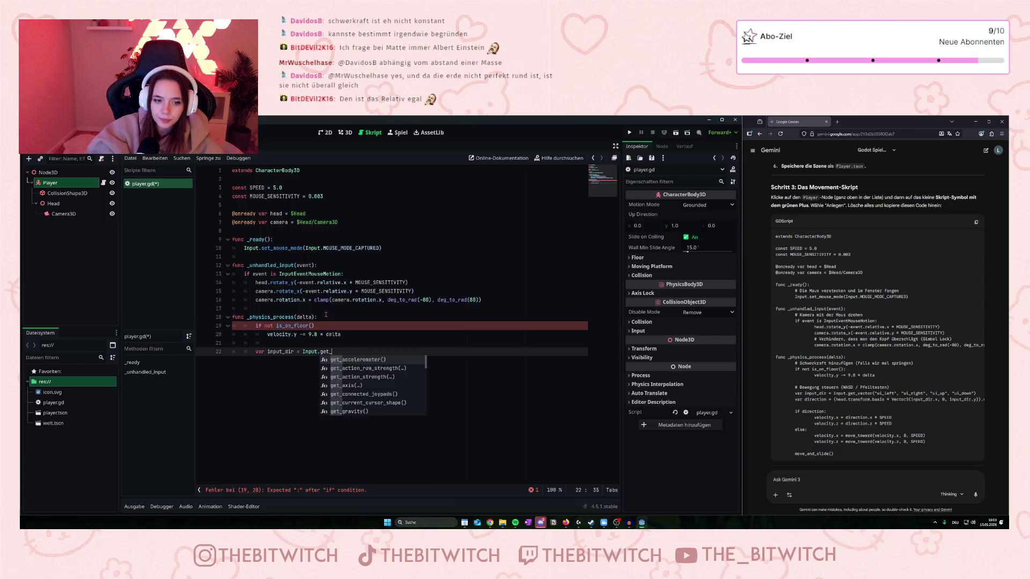
text(vec)
key(Return)
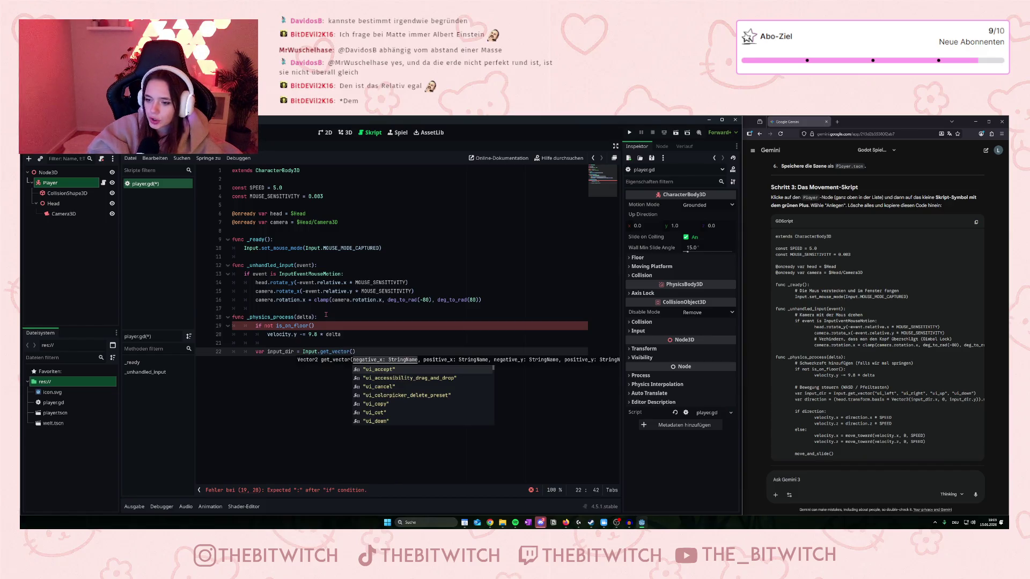
text("ui)
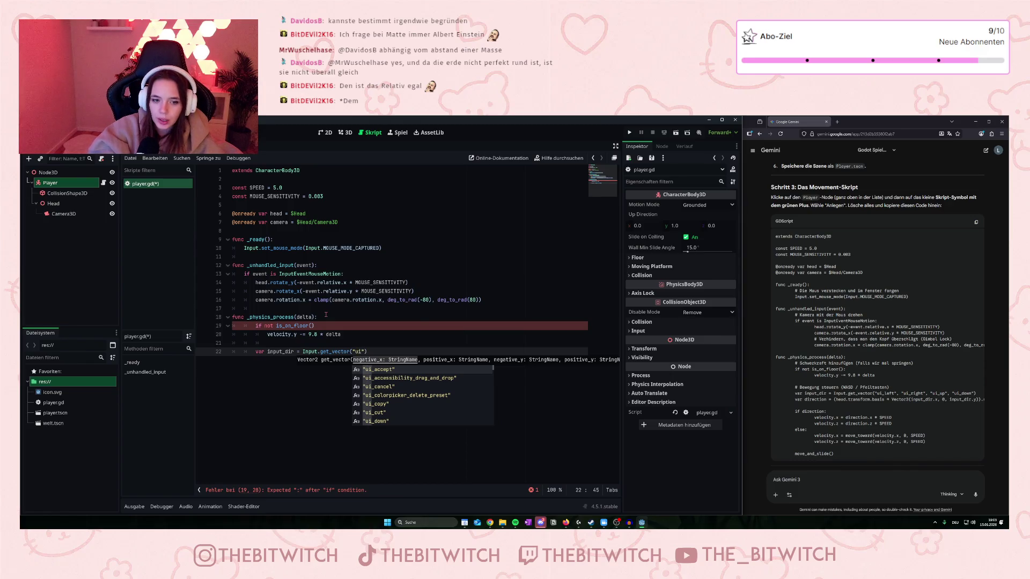
text(_left)
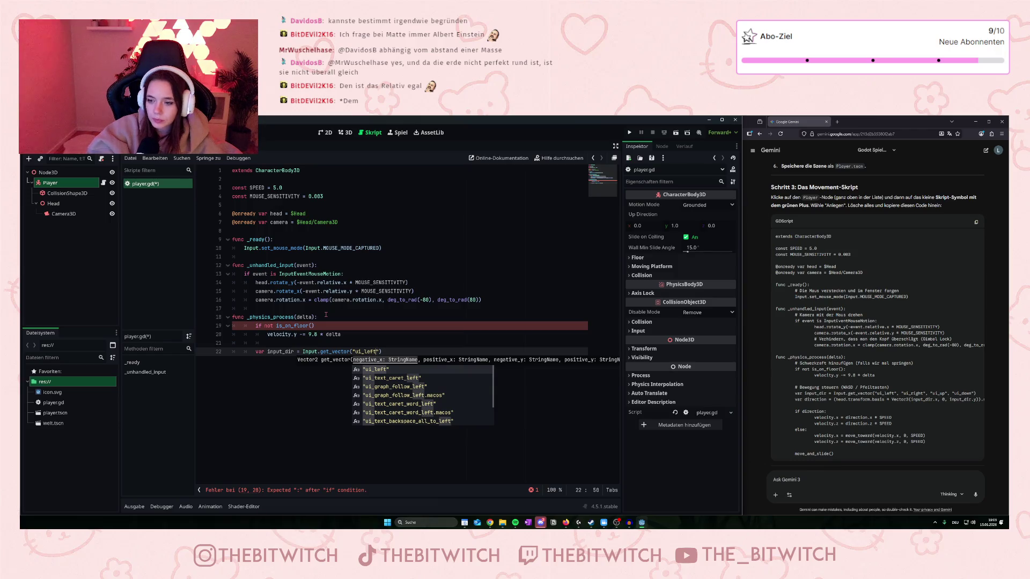
key(Return)
text(, "ui)
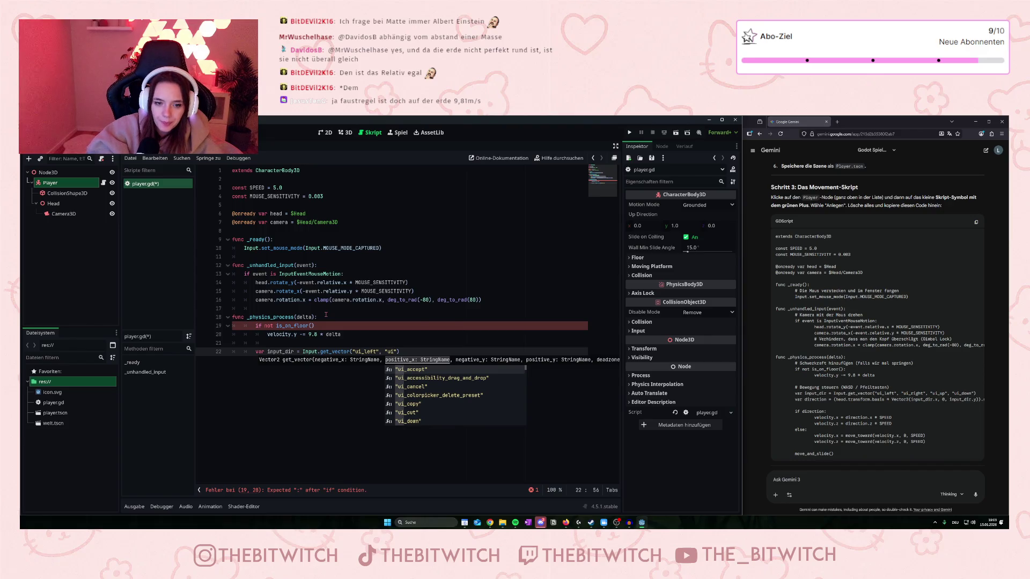
text(_ri)
key(Return)
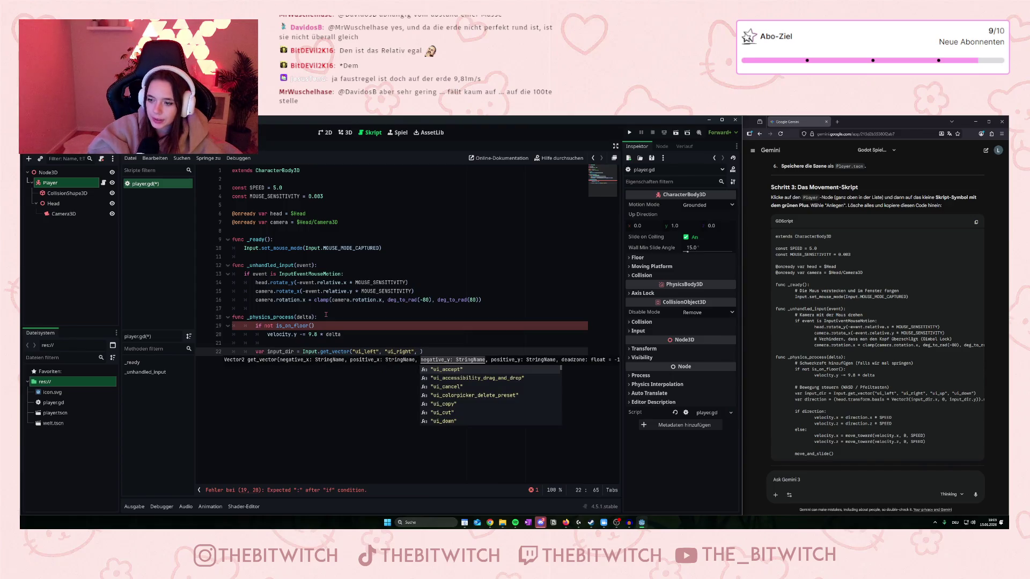
text(")
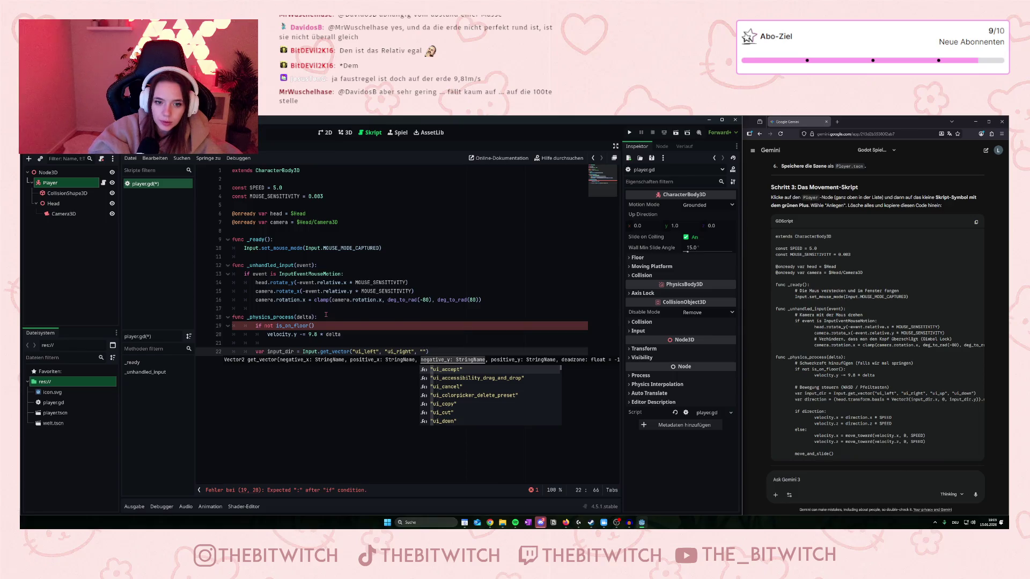
text(ui)
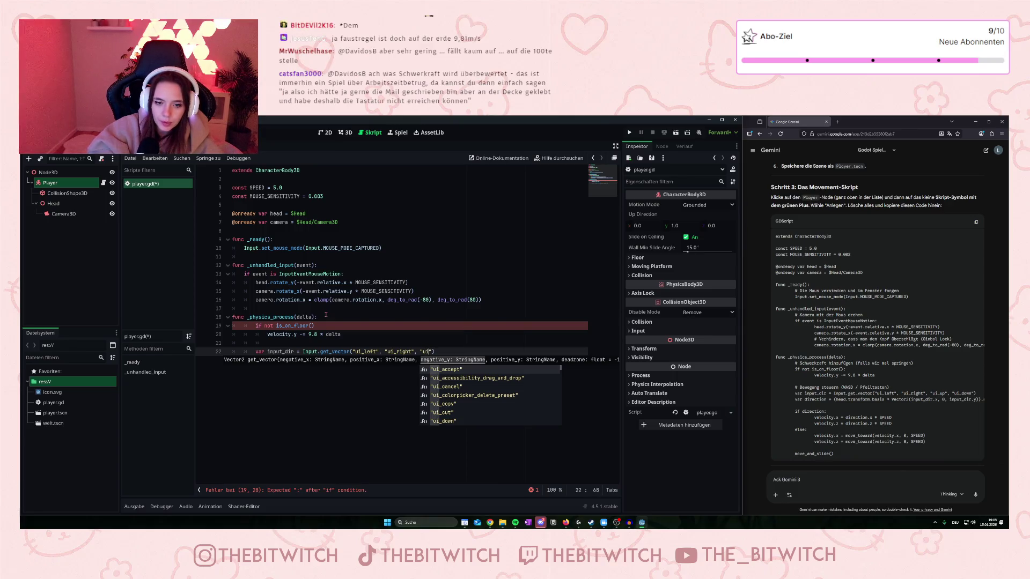
text(_up", )
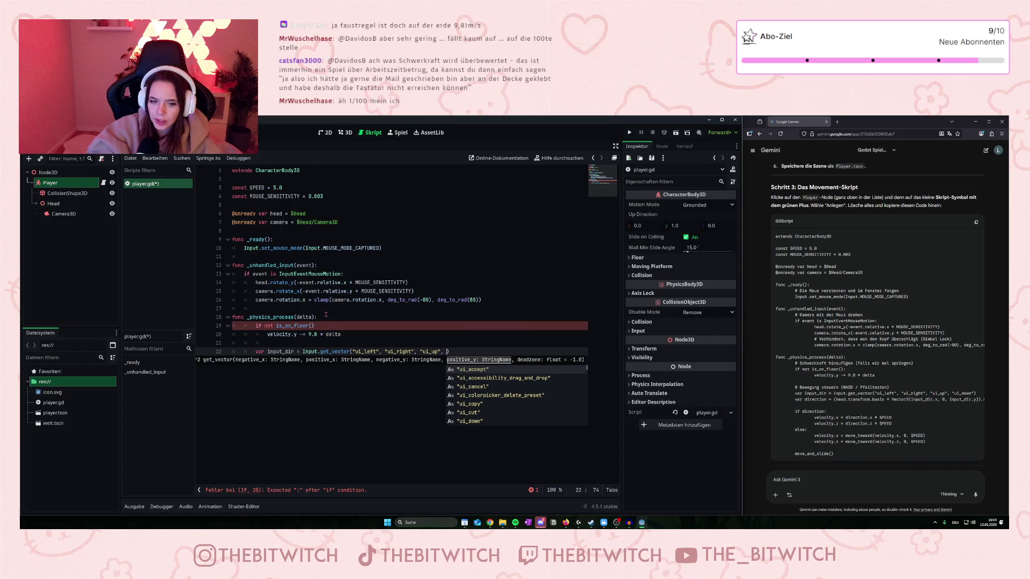
text("ui)
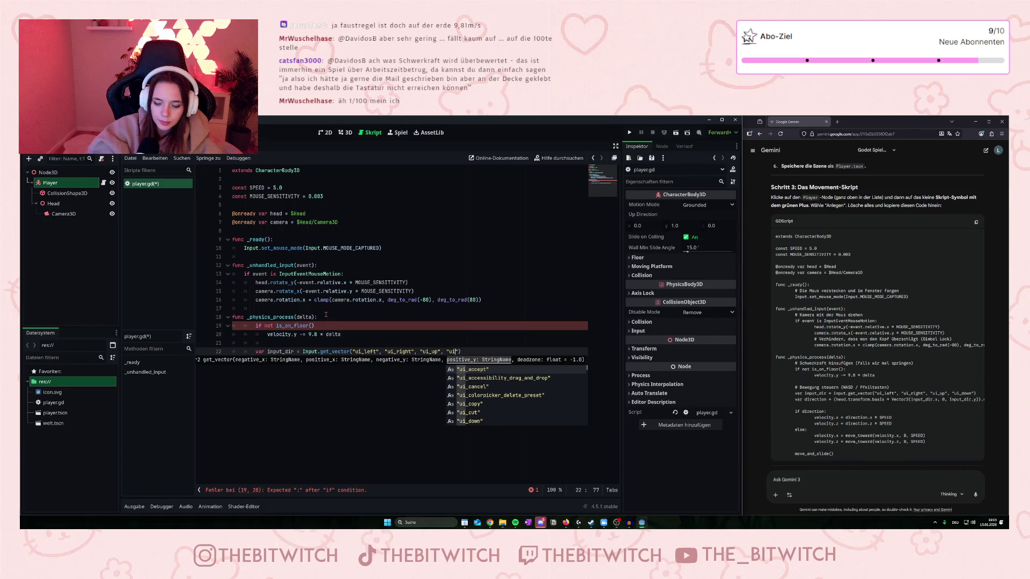
text(_down)
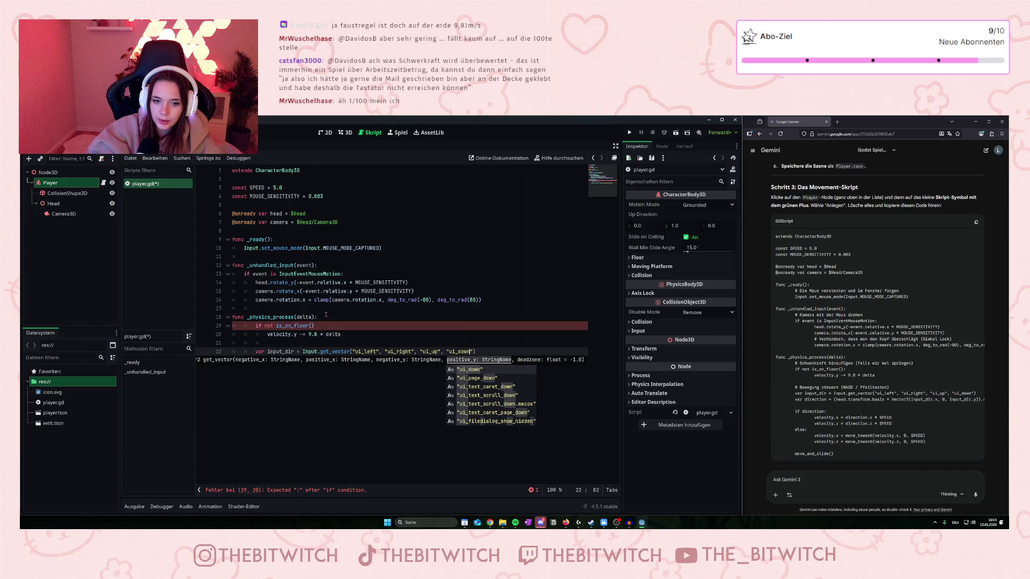
text(")
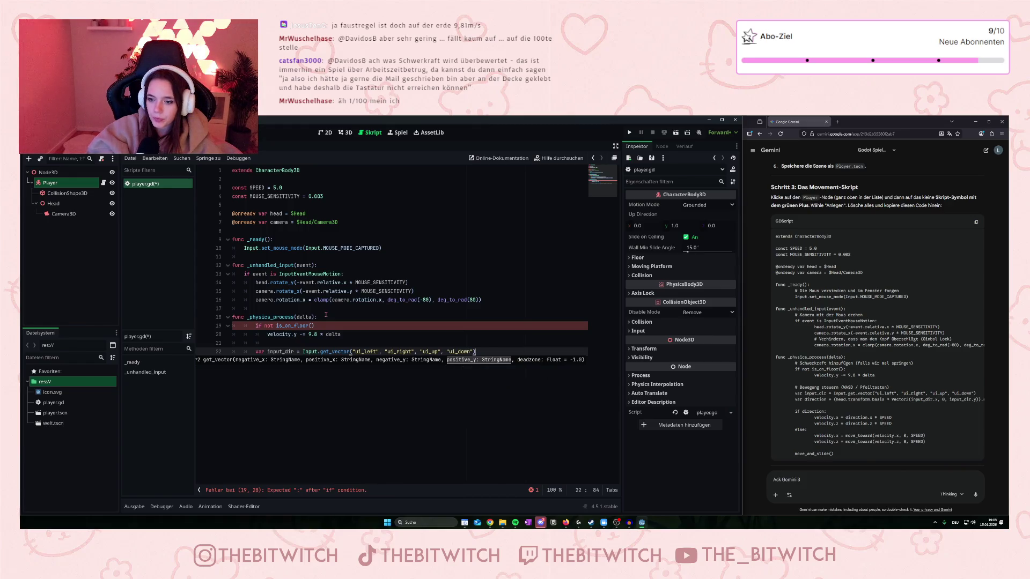
key(Return)
text(var direc)
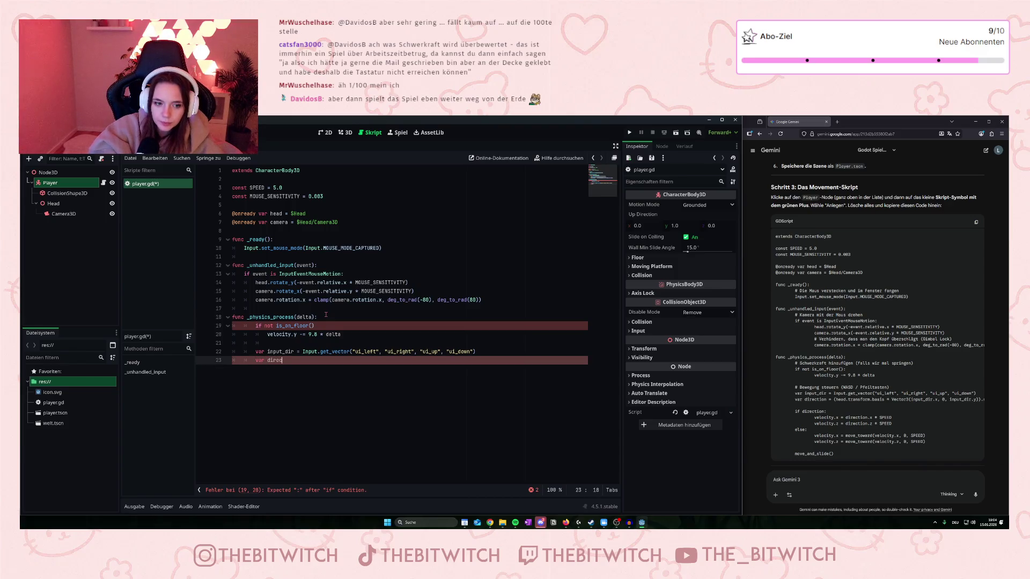
text(tion)
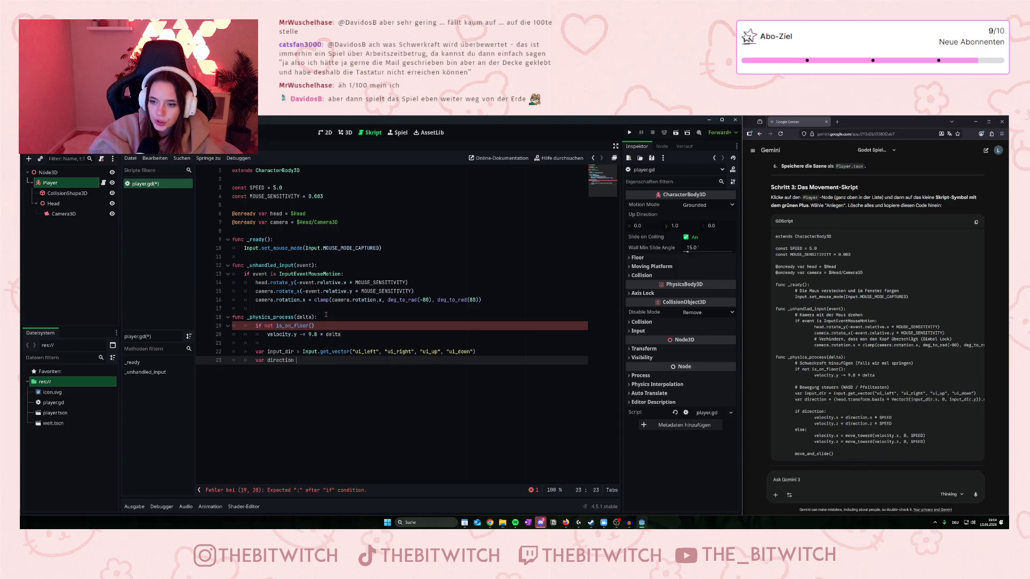
text( = (head)
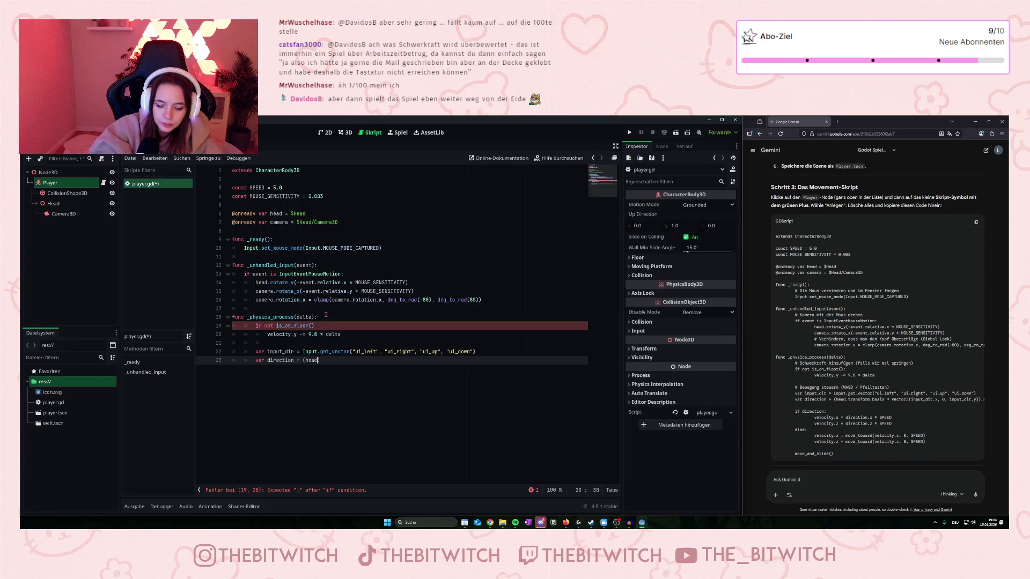
text(.trans)
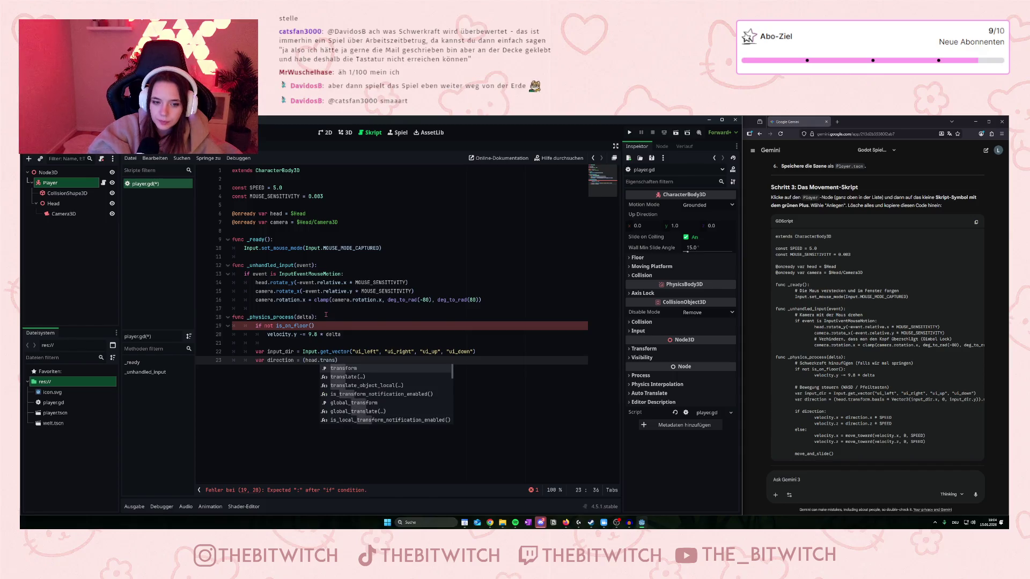
Complete direction as (head.transform.basis * Vector3(input_dir.x, 0, input_dir.y)).normalized().
key(Return)
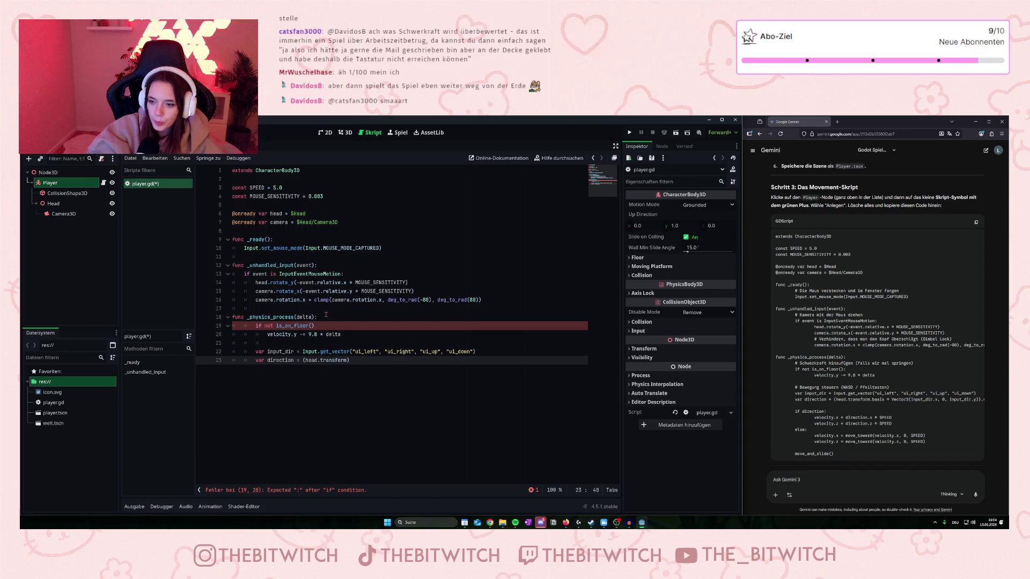
text(.basis * )
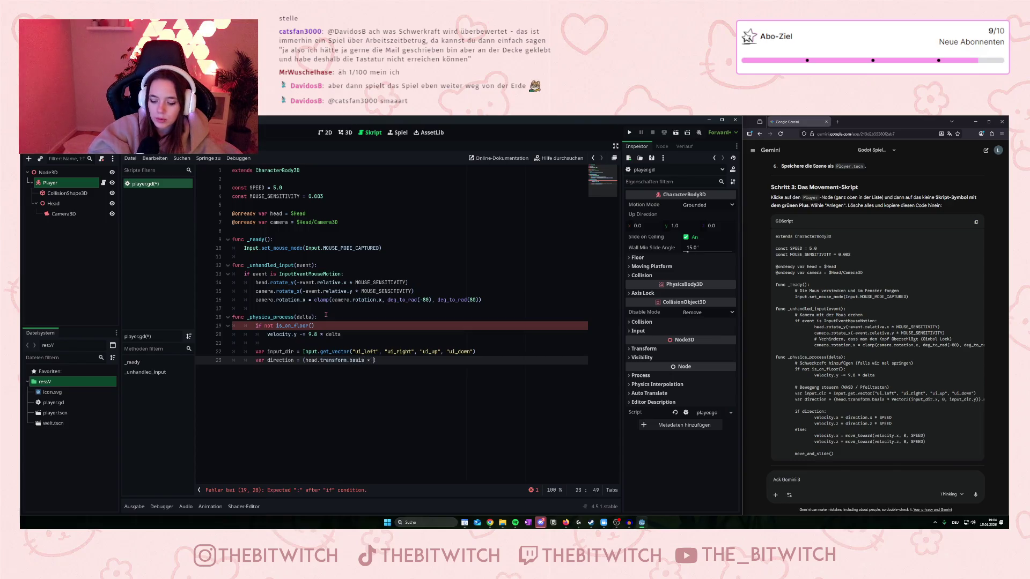
text(Vec)
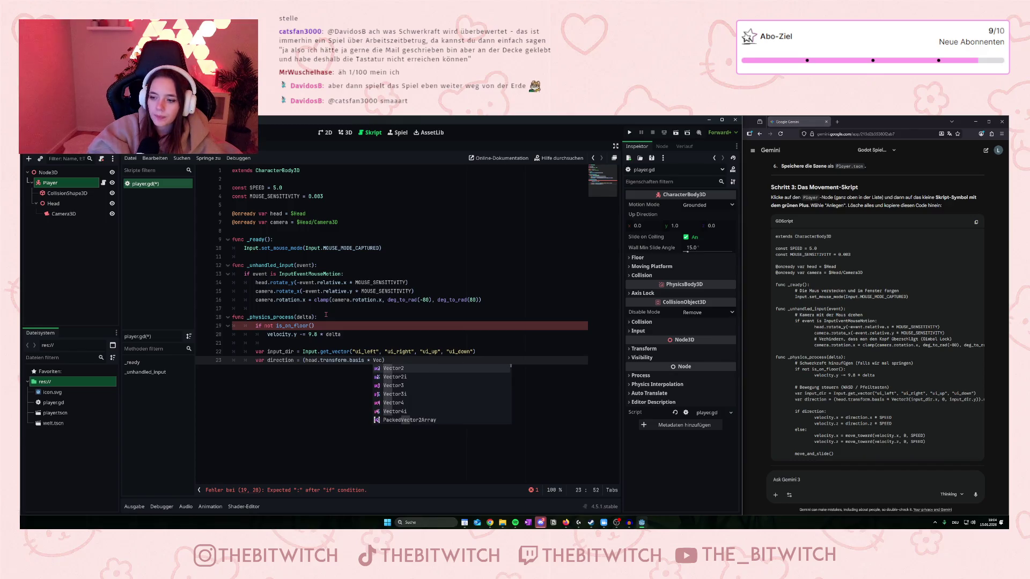
text(tor)
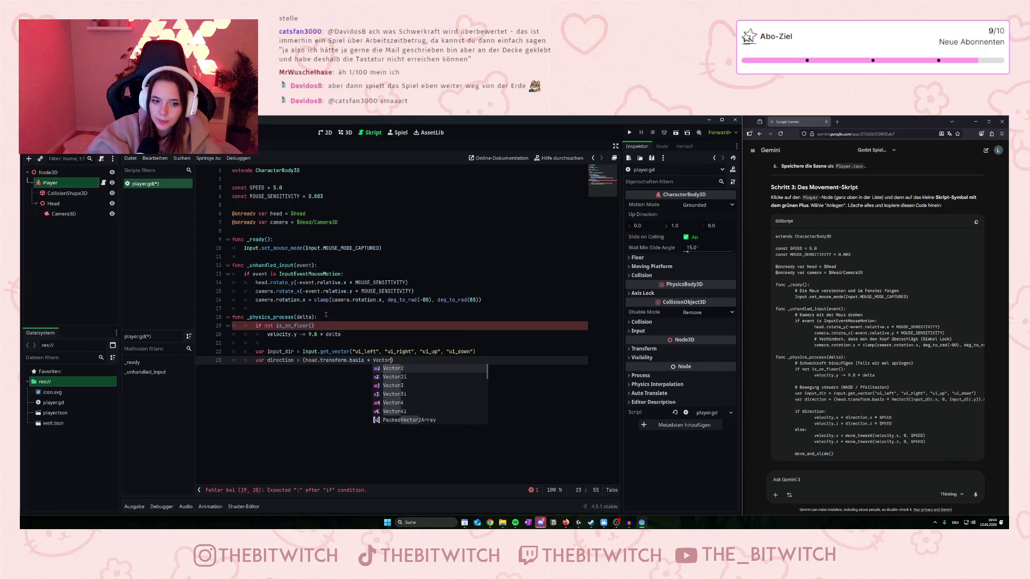
text(3)
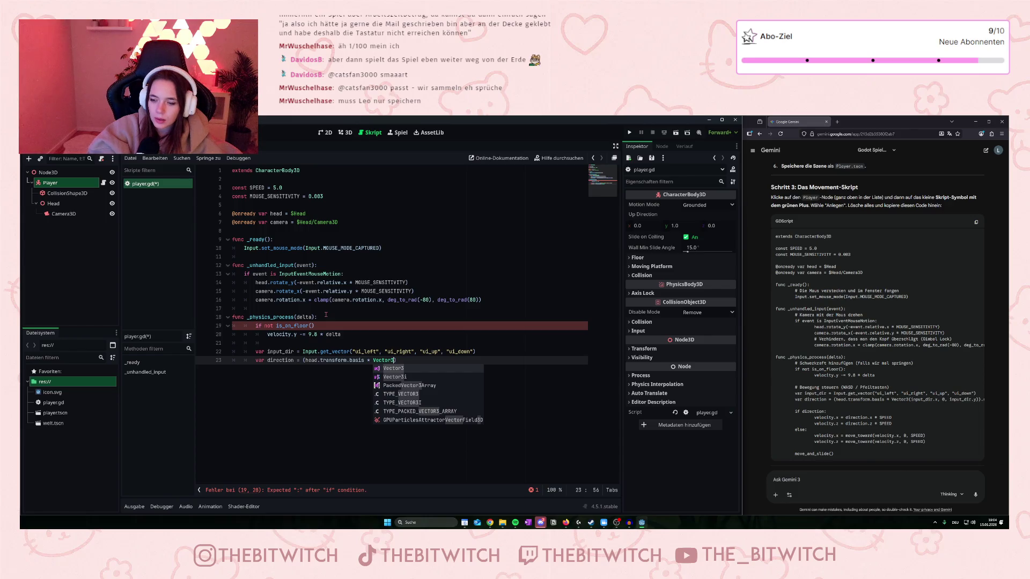
text(()
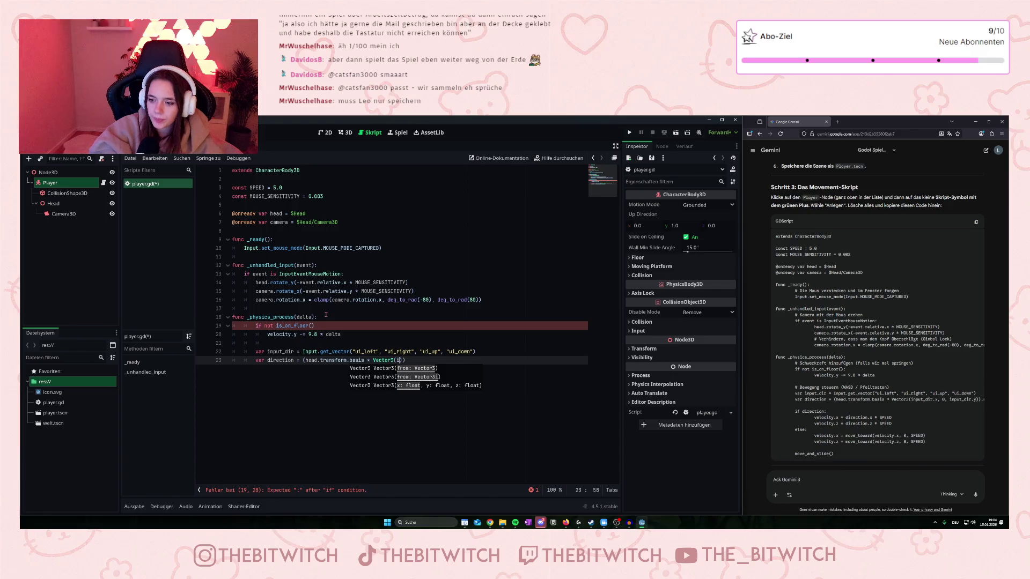
text(input)
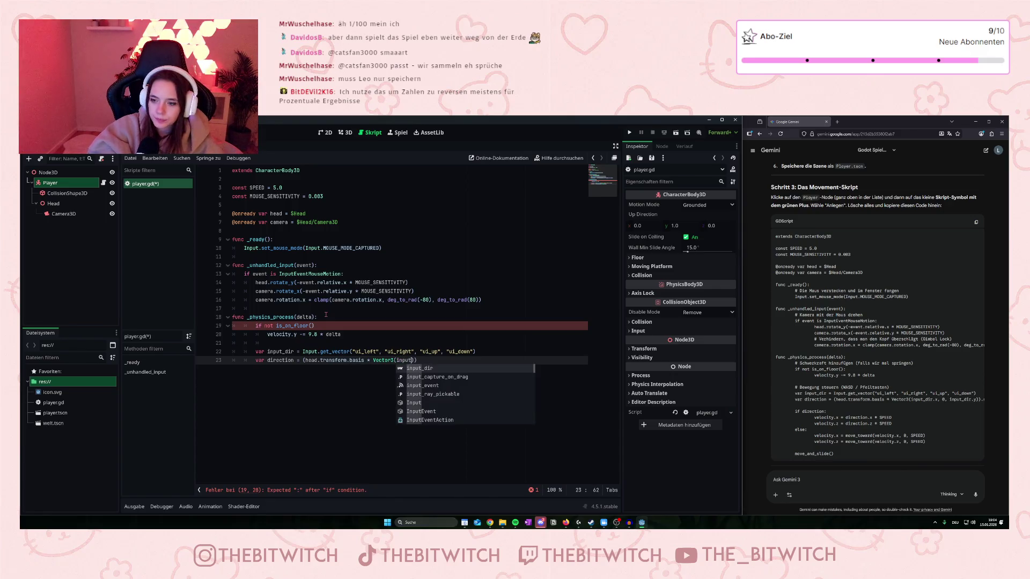
text(_dir.)
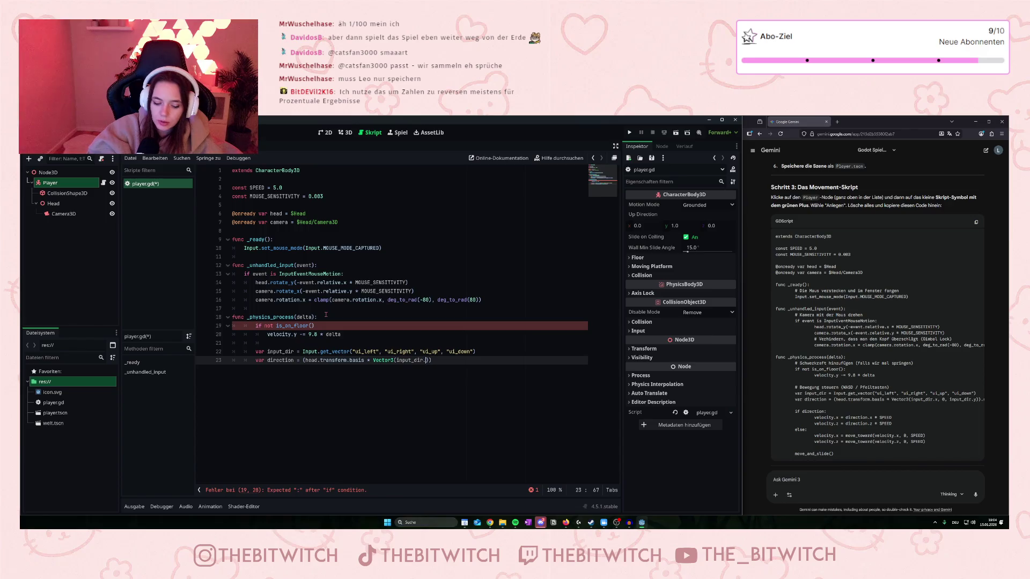
text(x,)
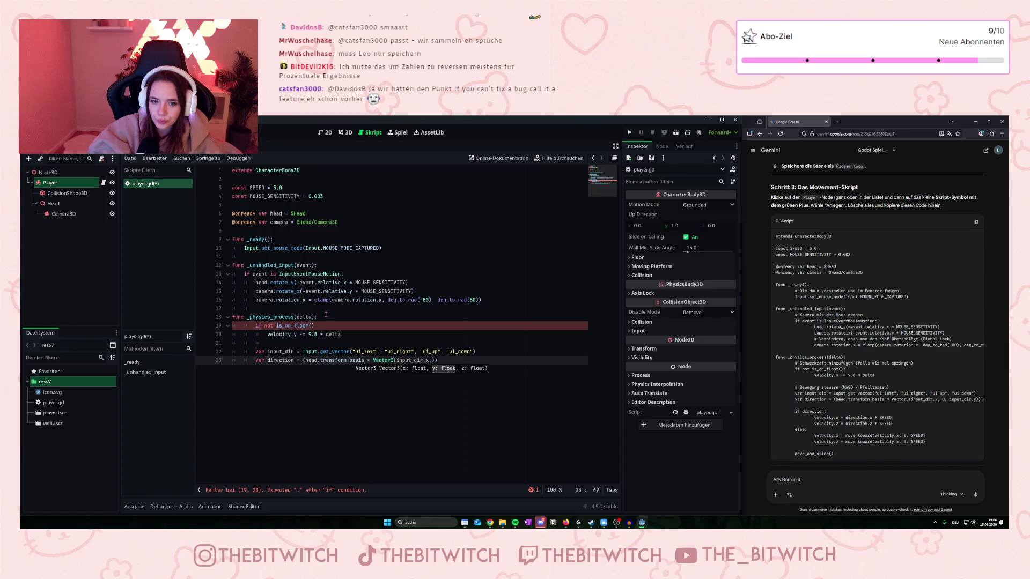
text( 0, )
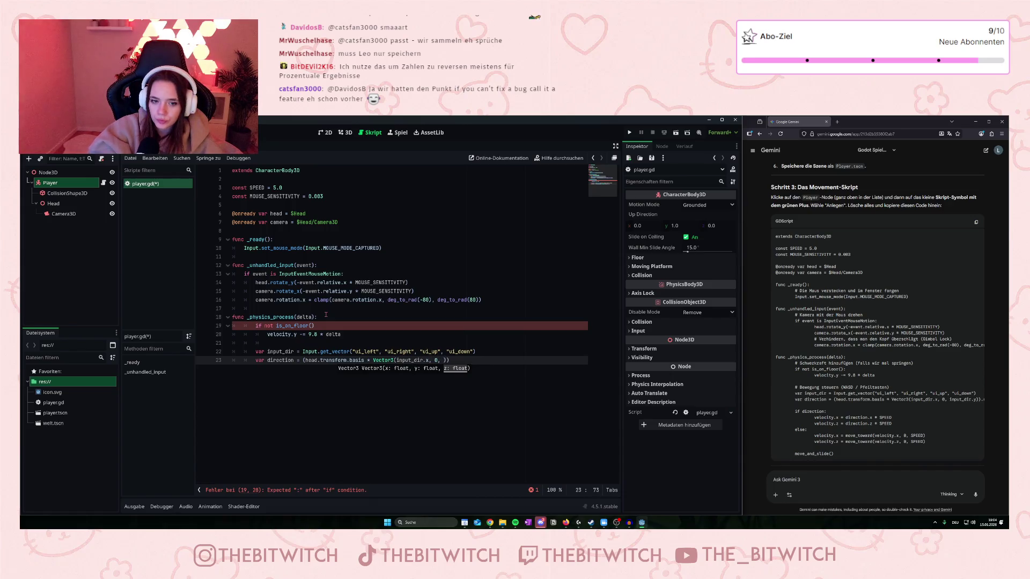
text(input)
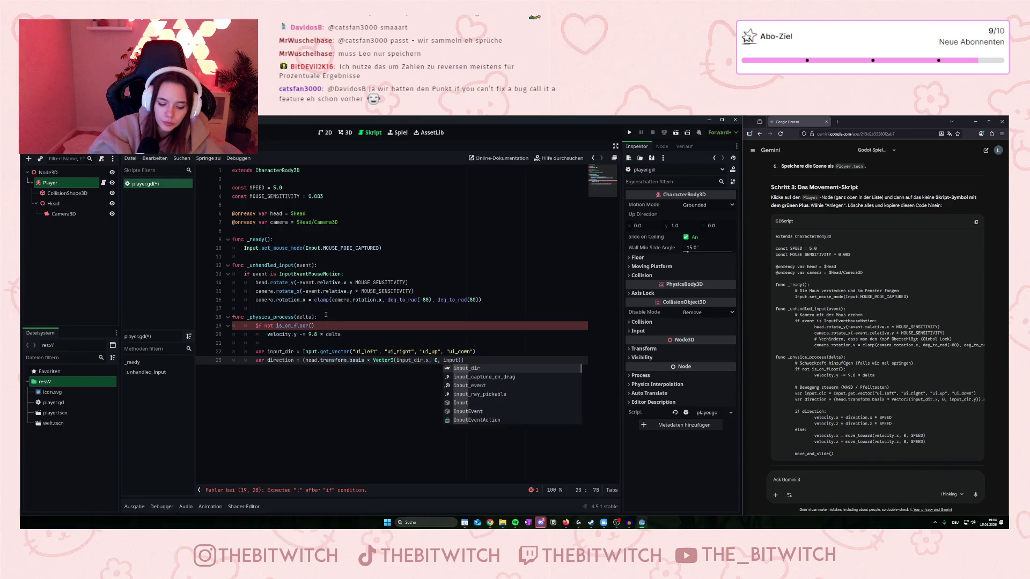
text(_dir.y)
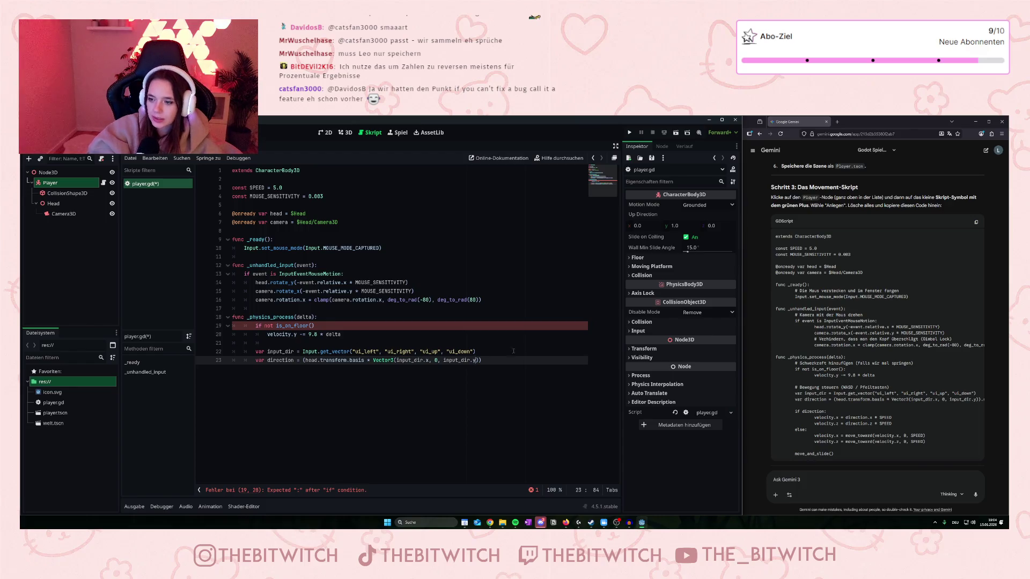
drag(834, 460, 872, 460)
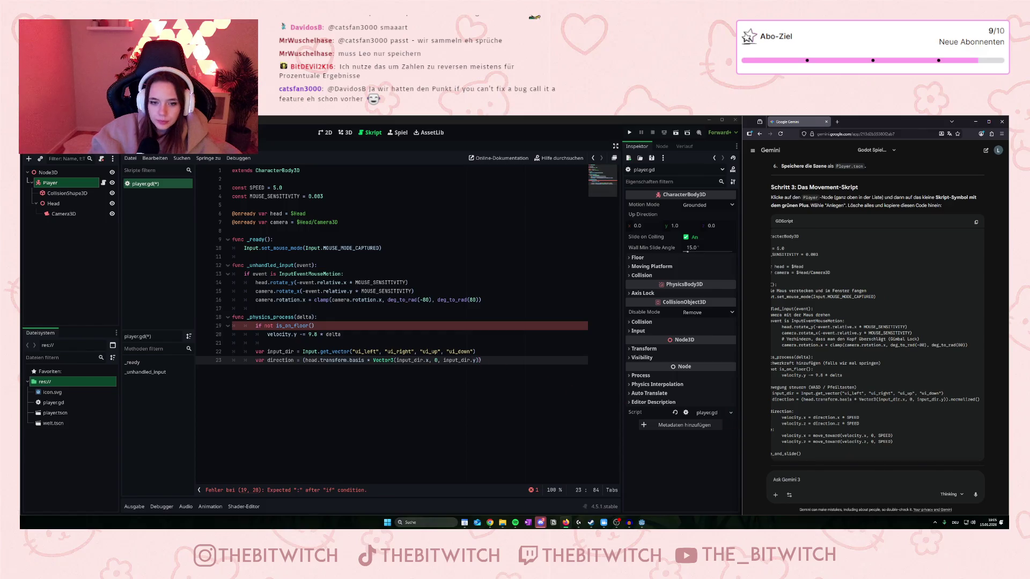
click(484, 360)
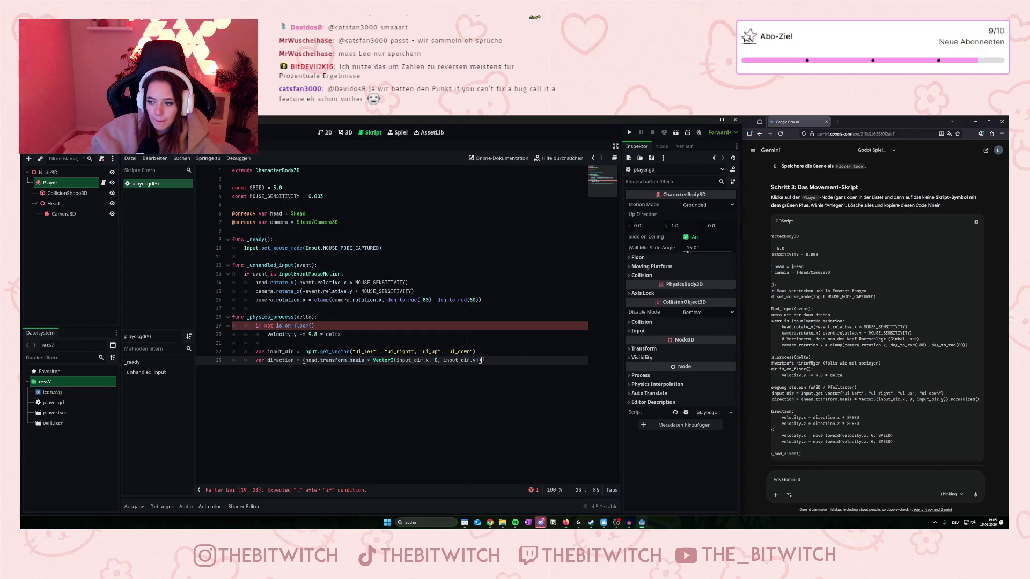
text(.normalzid)
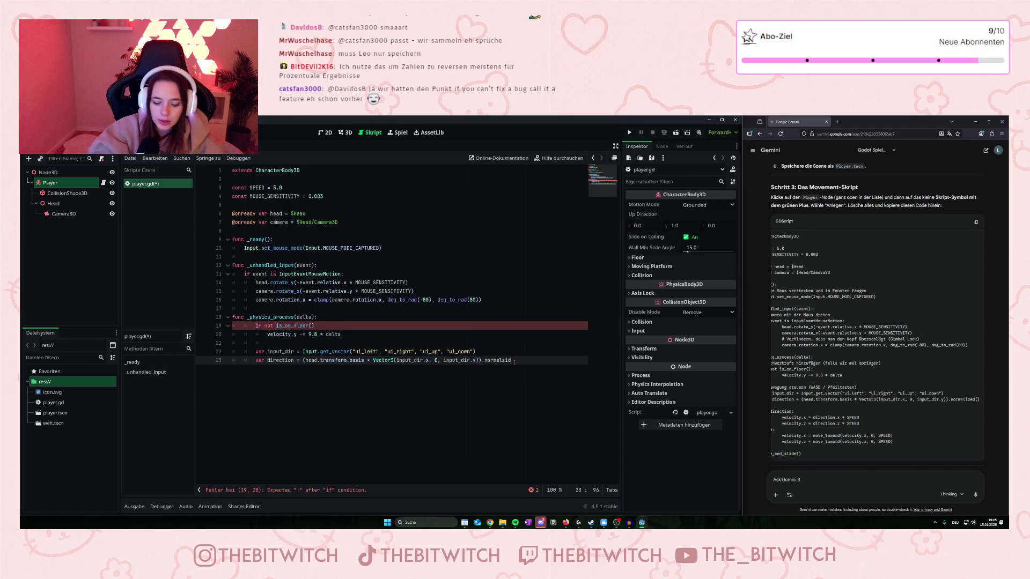
text(e)
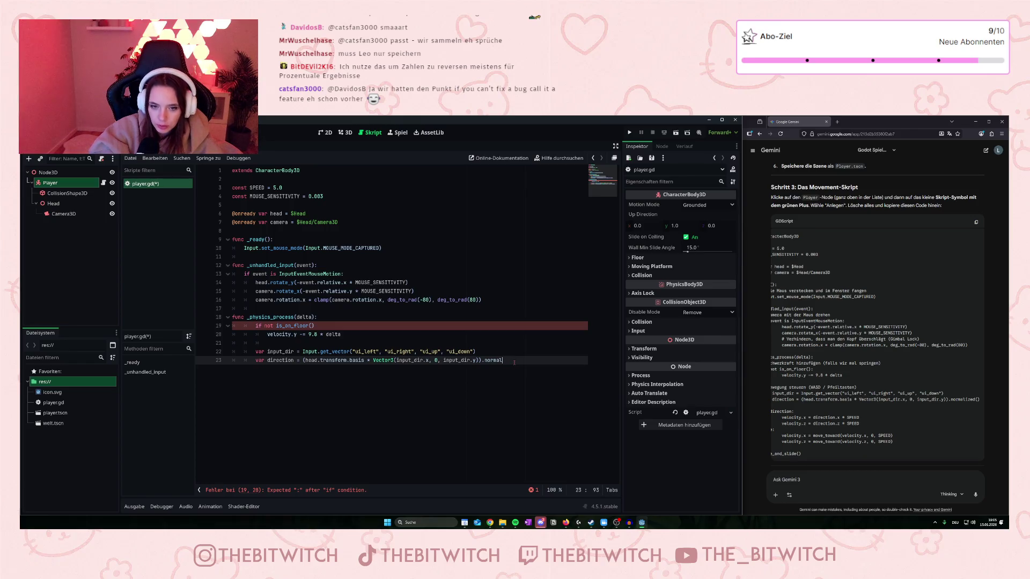
text(ed)
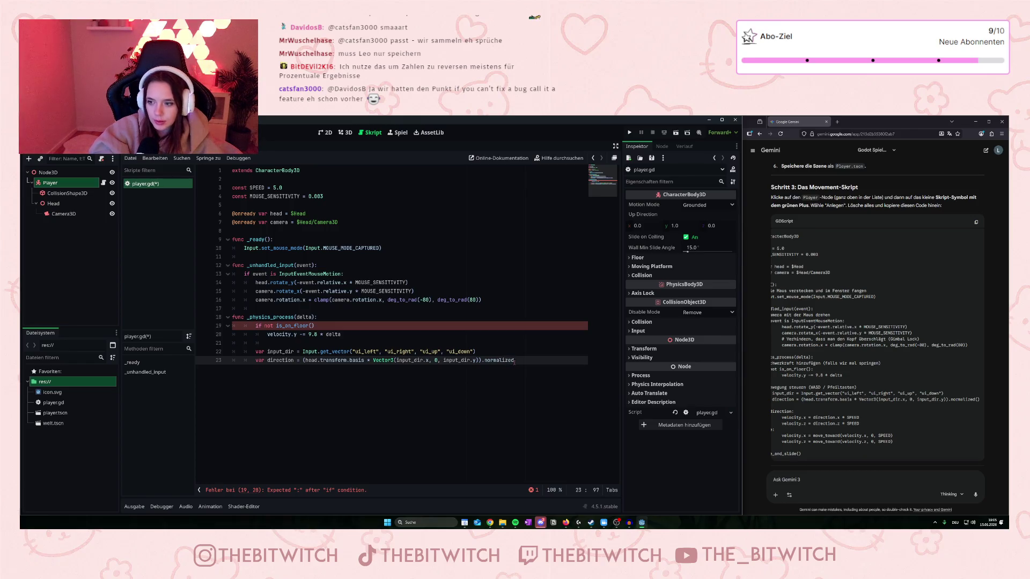
text(())
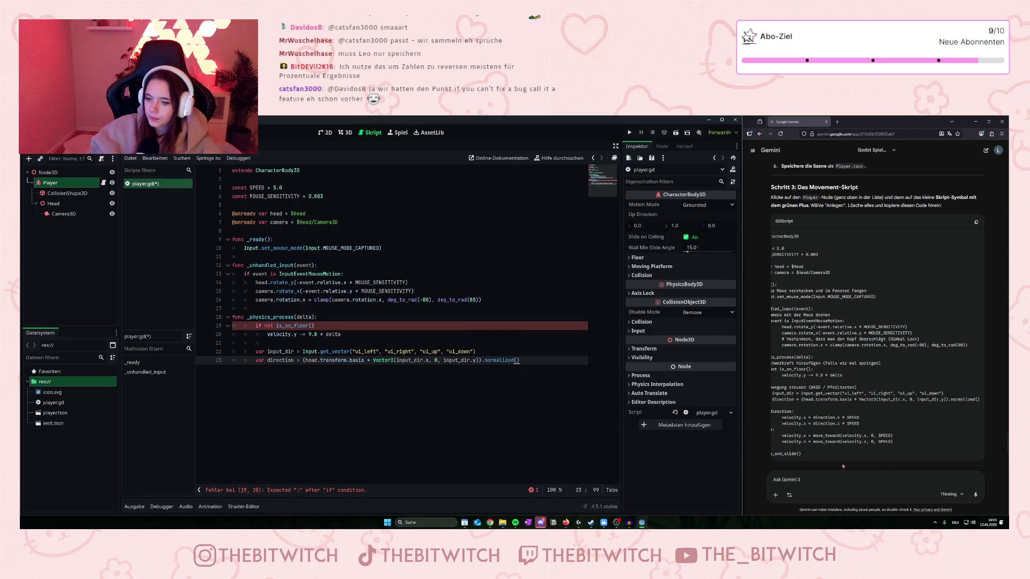
scroll(794, 454, left, 3)
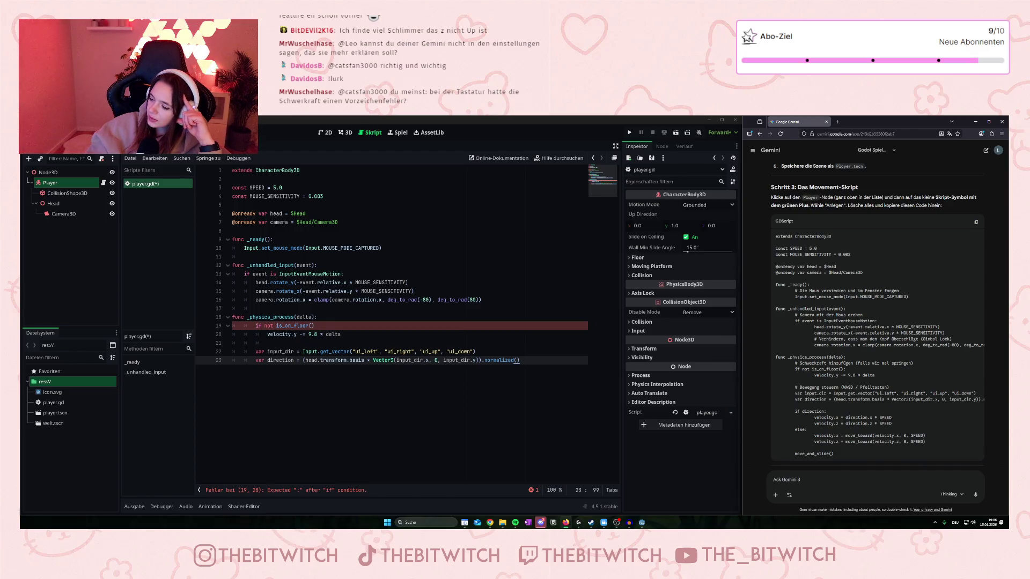
Switch to the 3D viewport showing the Player, Head and Camera3D.
click(345, 133)
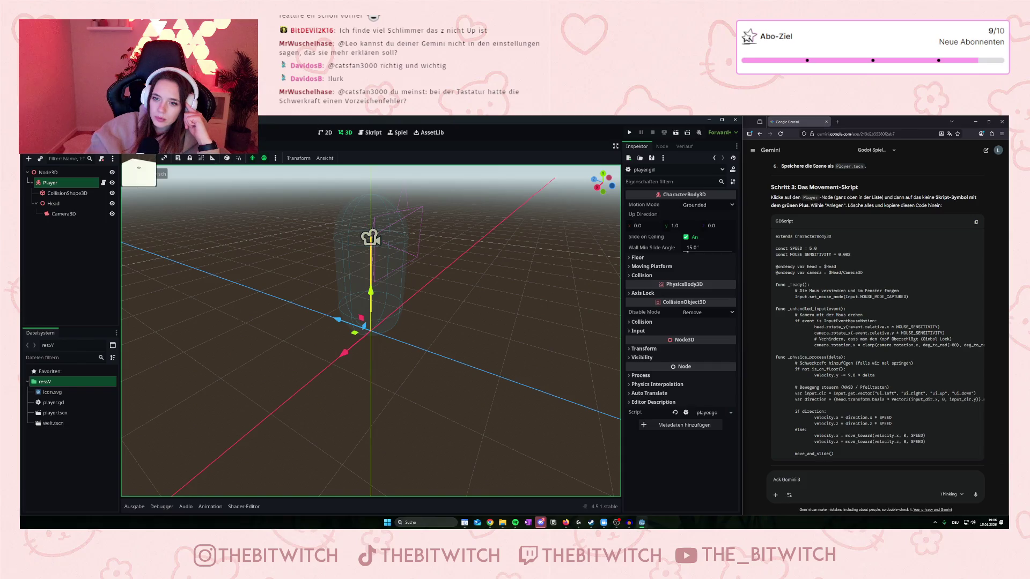
Return from the scene tabs to player.gd with the cursor at the end of line 23.
key(ctrl+Tab)
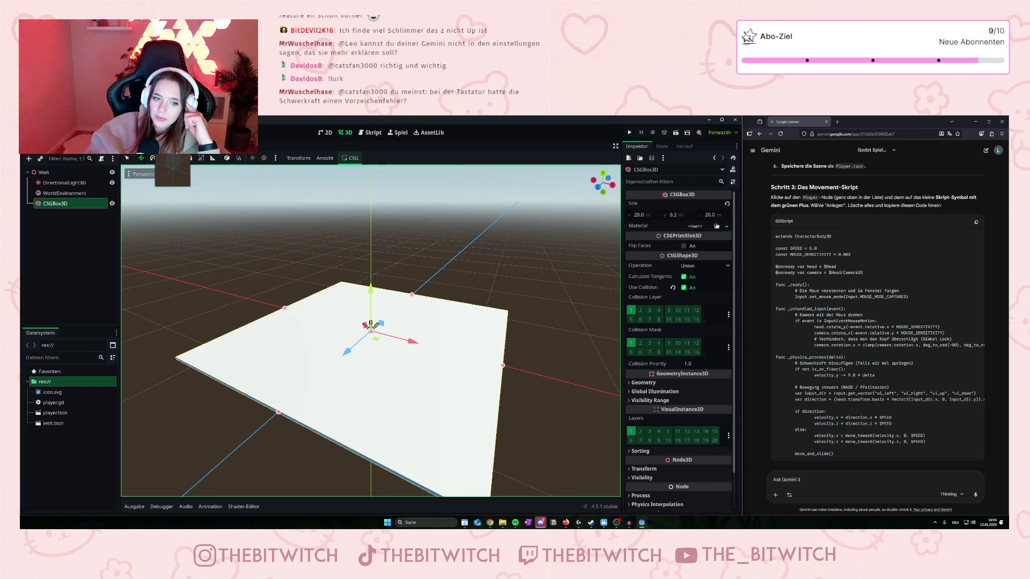
key(ctrl+shift+Tab)
click(370, 132)
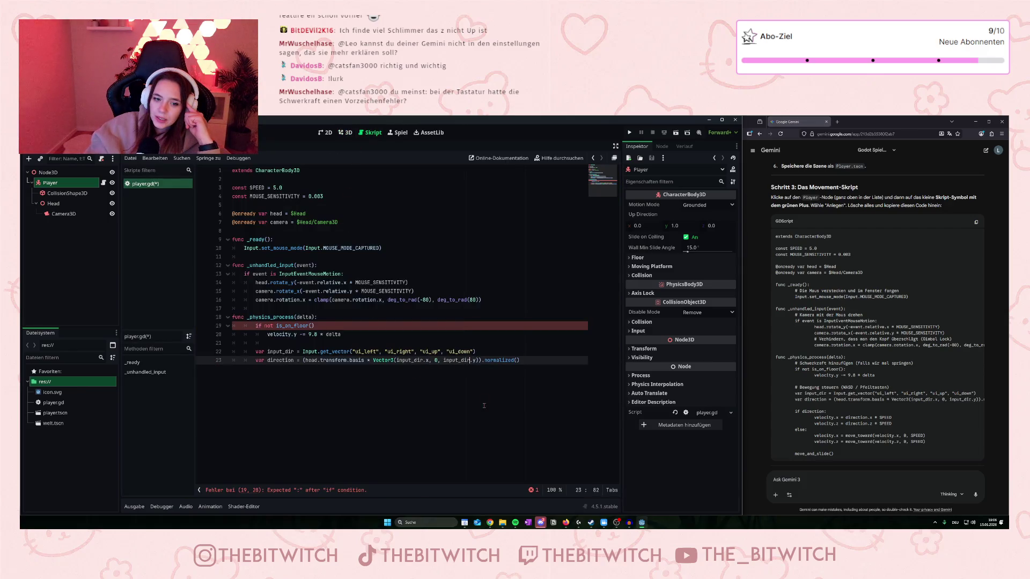
click(524, 373)
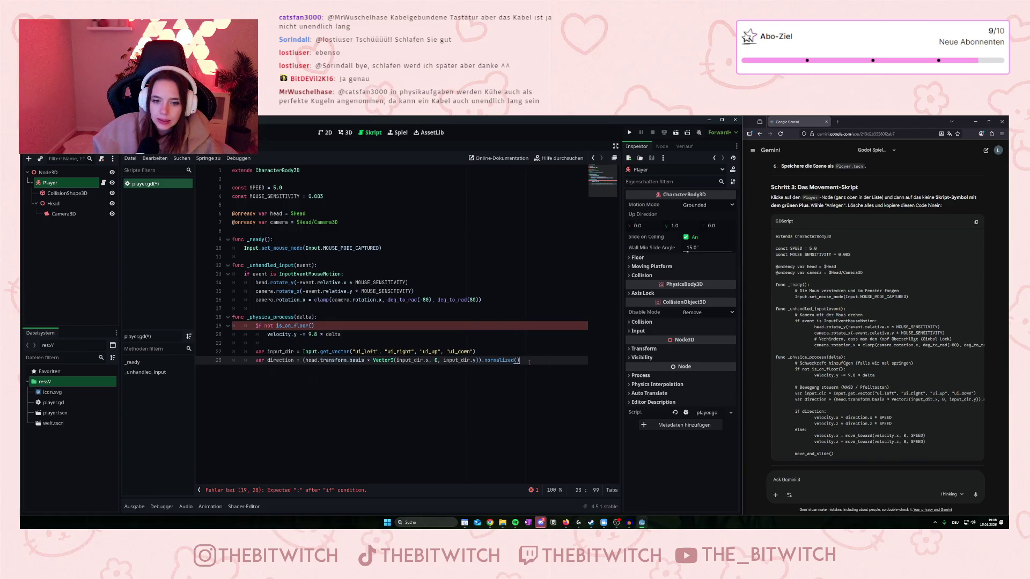
Add 'if direction:' with 'velocity.x = direction.x * SPEED' as its first body line.
key(Return)
key(Return)
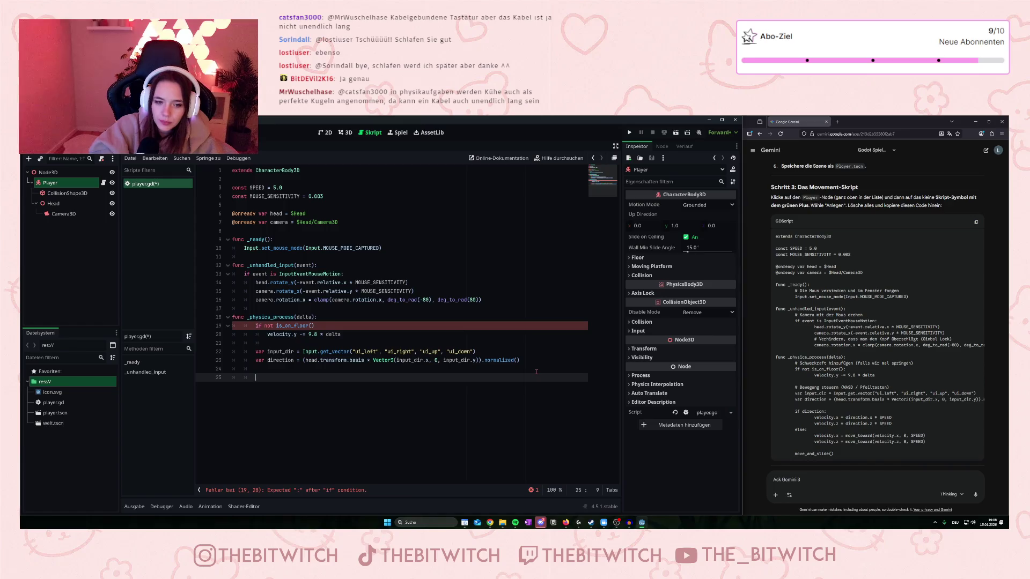
text(if dire)
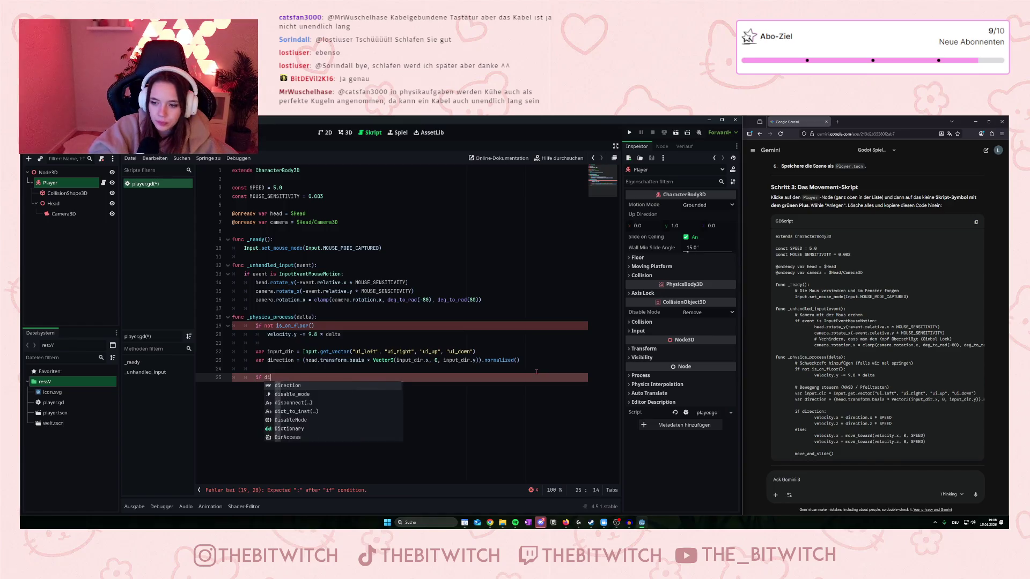
text(ction:)
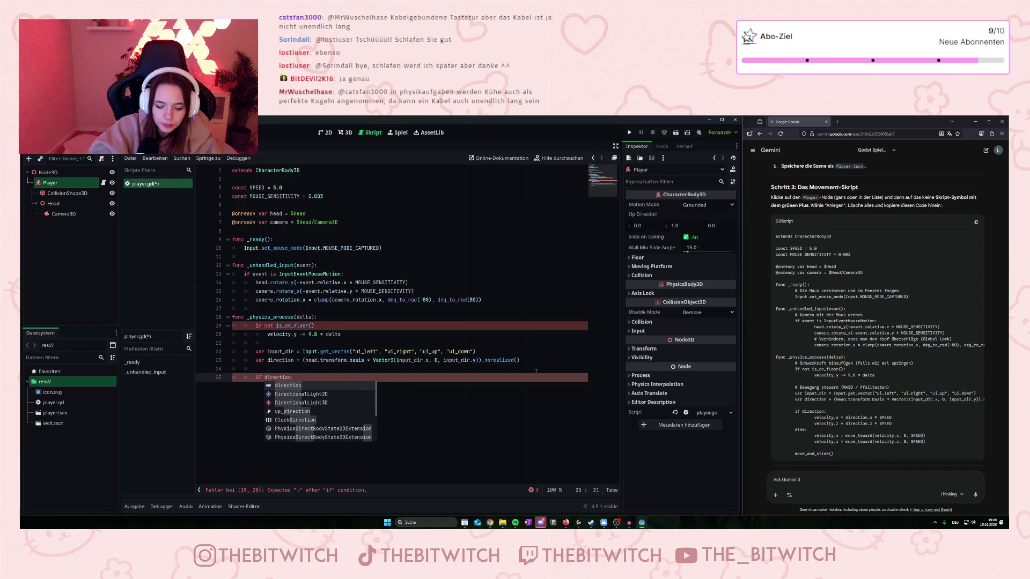
key(Return)
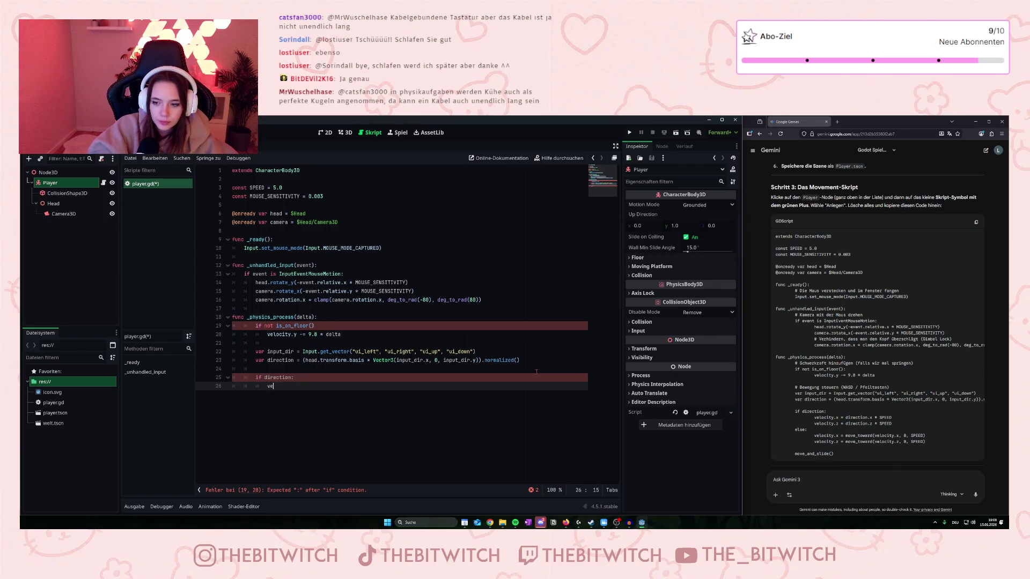
text(locit)
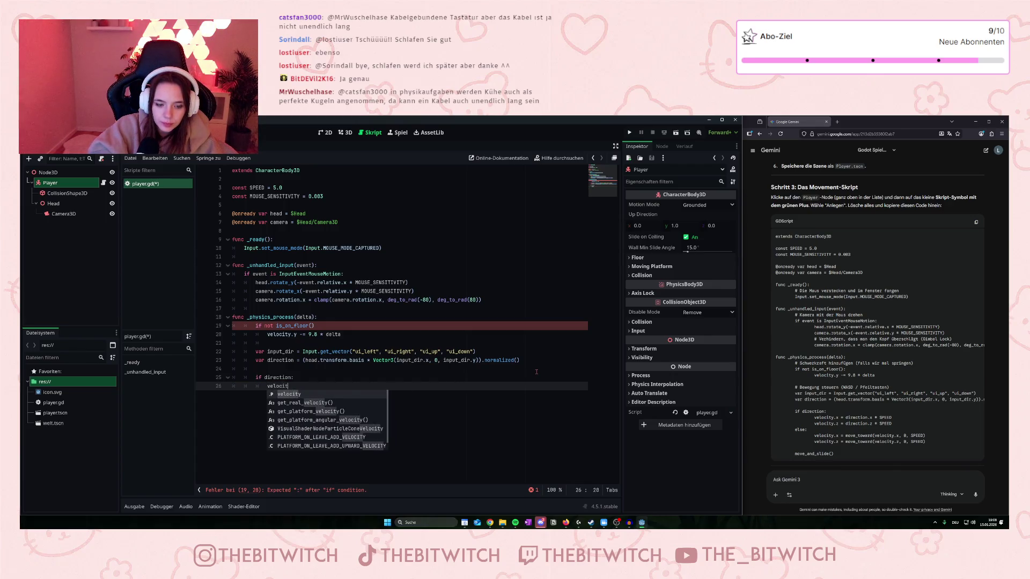
text(y.x)
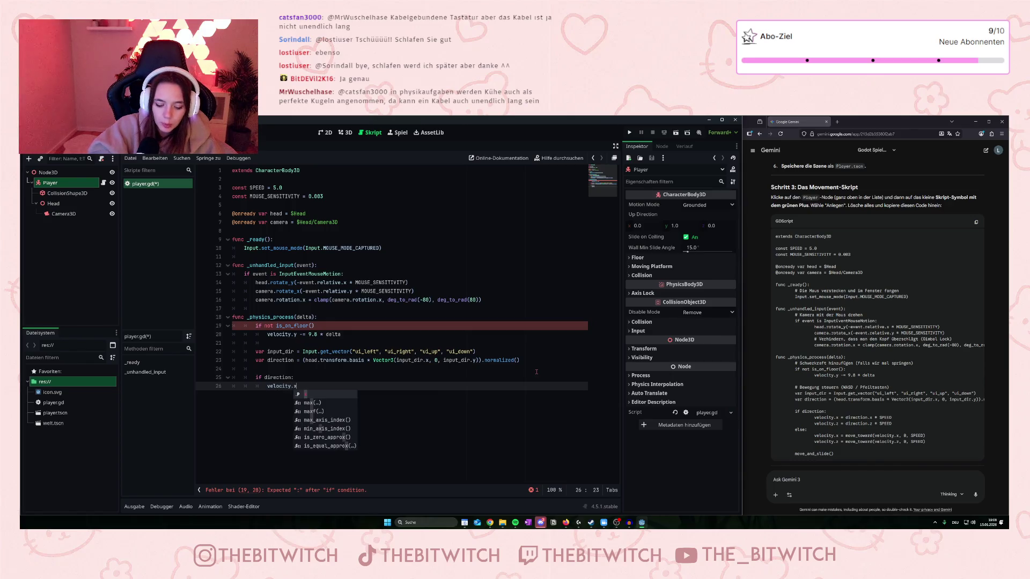
text( =)
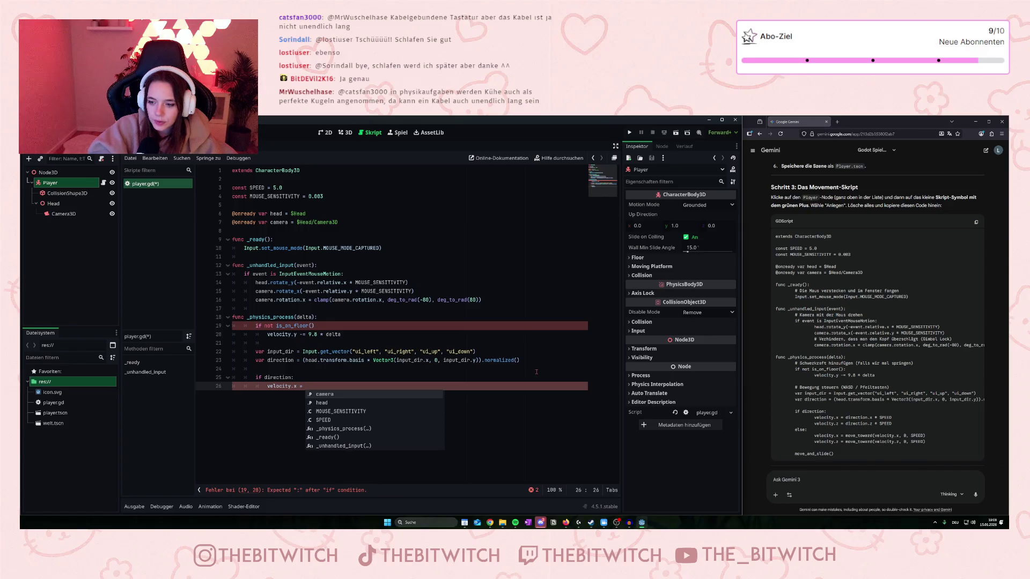
text(direction)
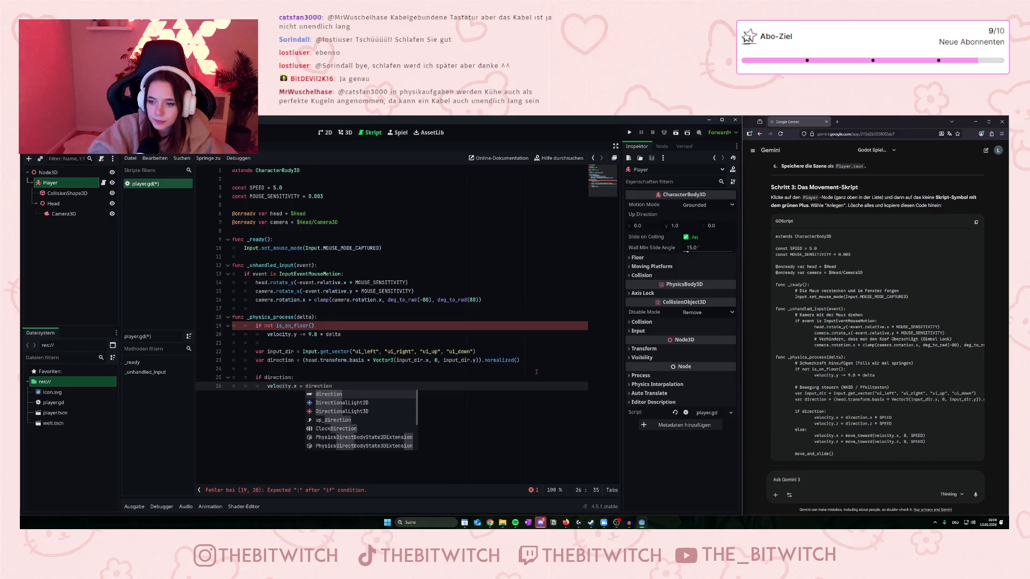
text(.x * SPEEED)
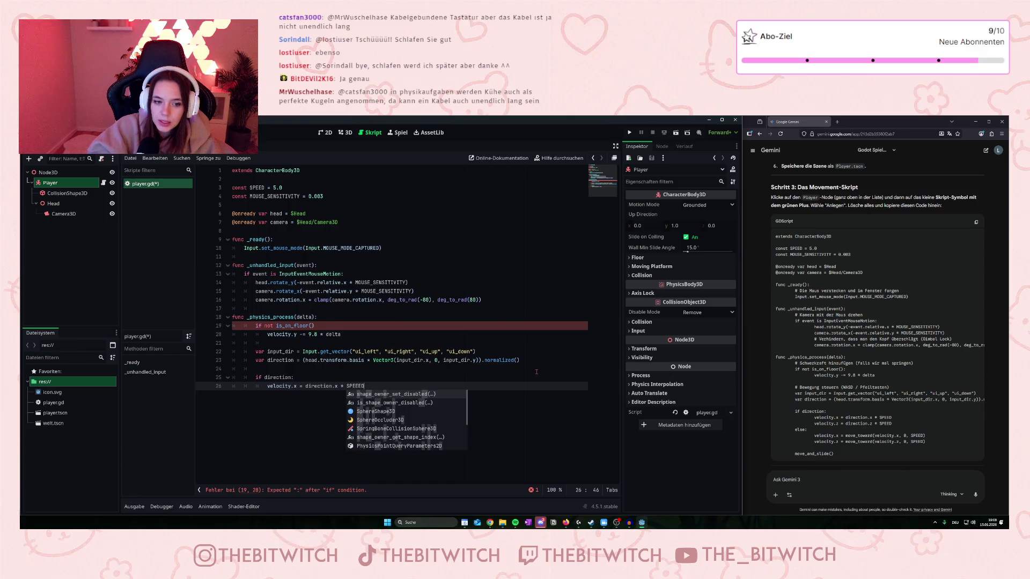
key(Return)
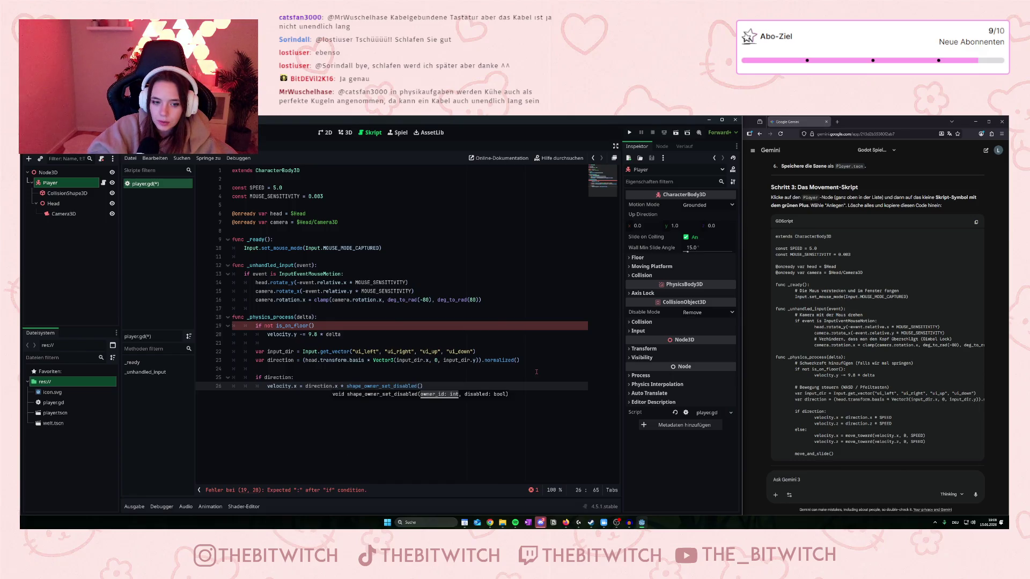
key(ctrl+z)
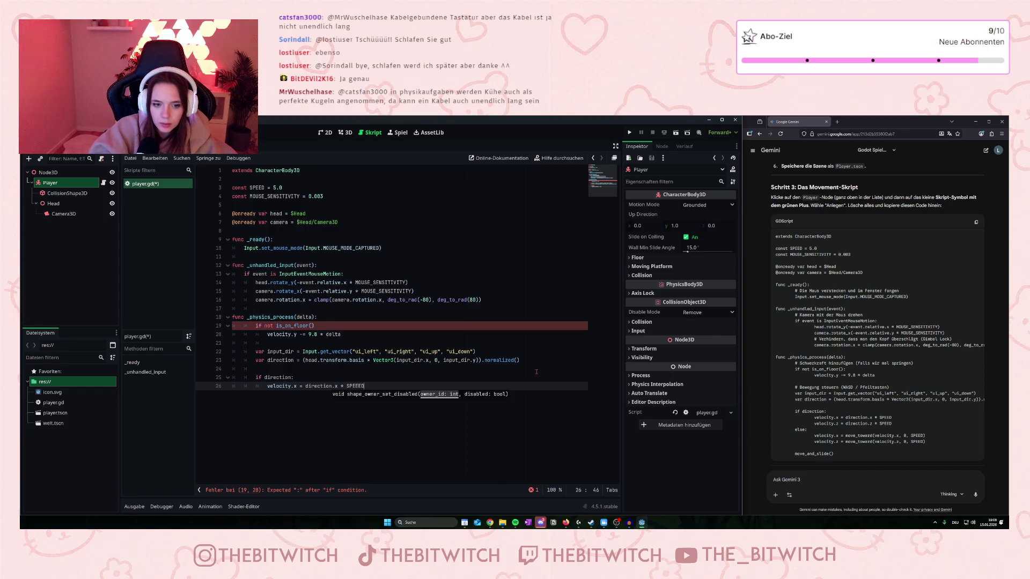
key(Escape)
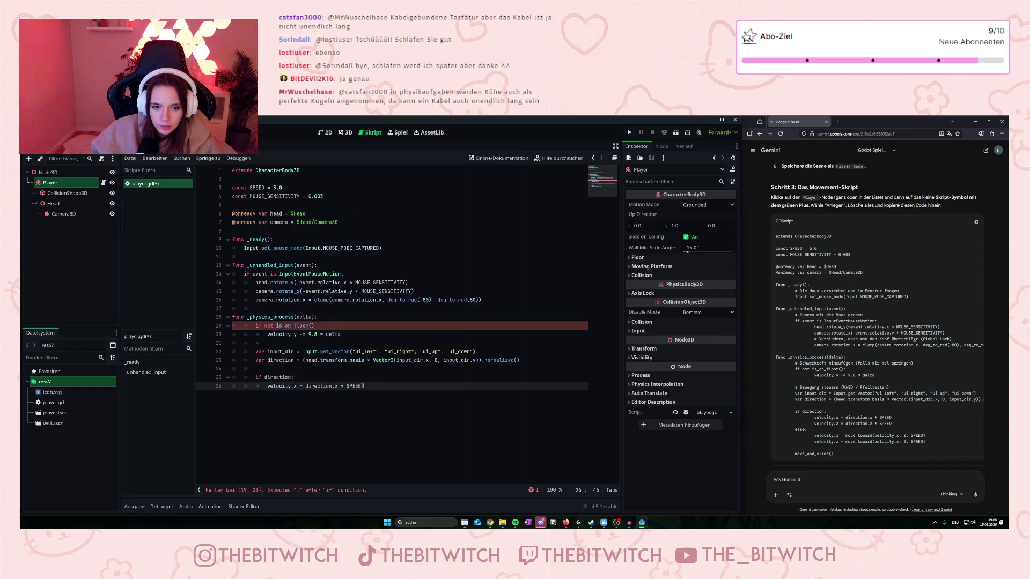
text(D)
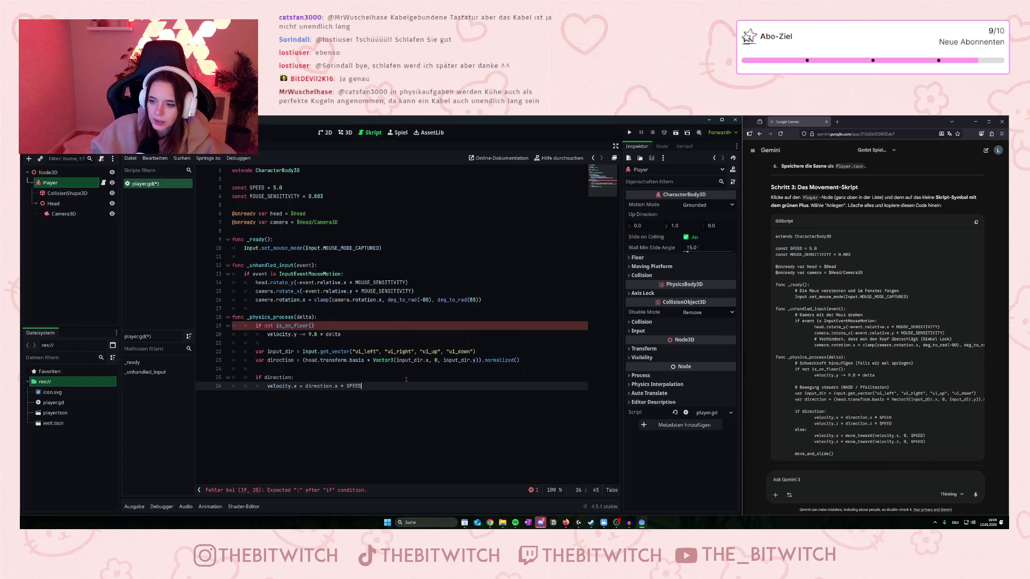
Add 'velocity.z = direction.z * SPEED' below it and start line 28.
key(Return)
text(locity)
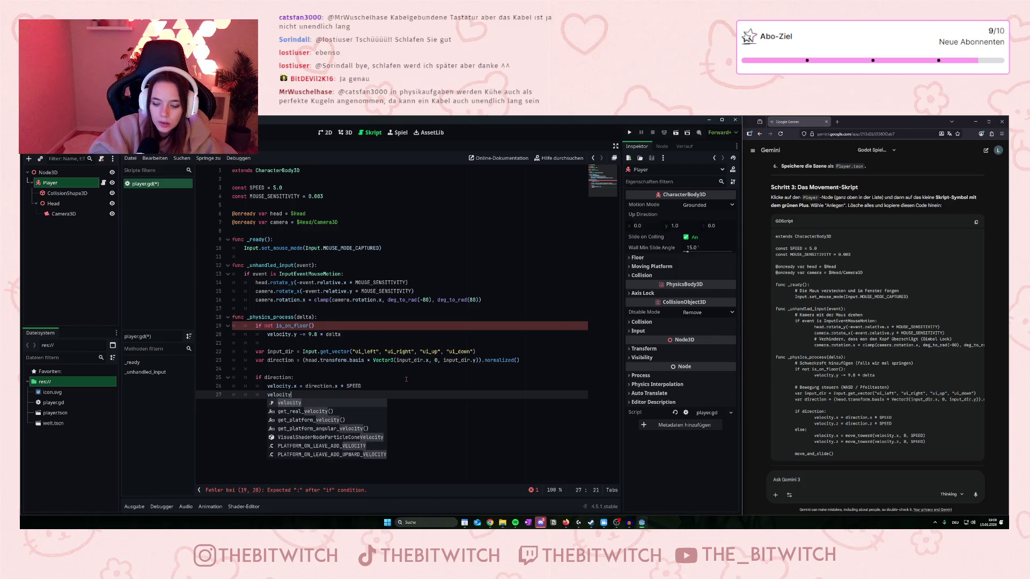
text(.z)
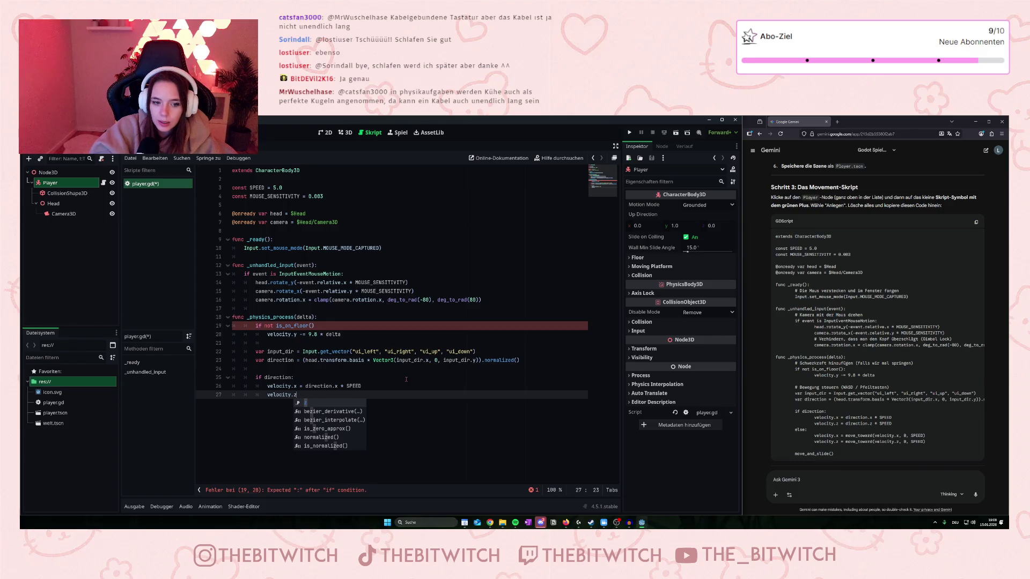
text( = directi)
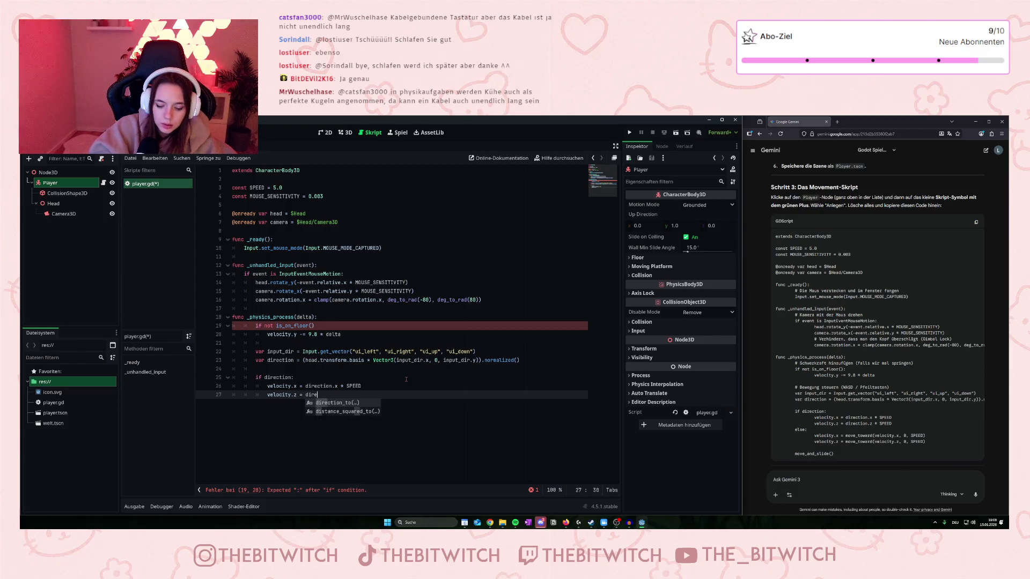
text(on.t)
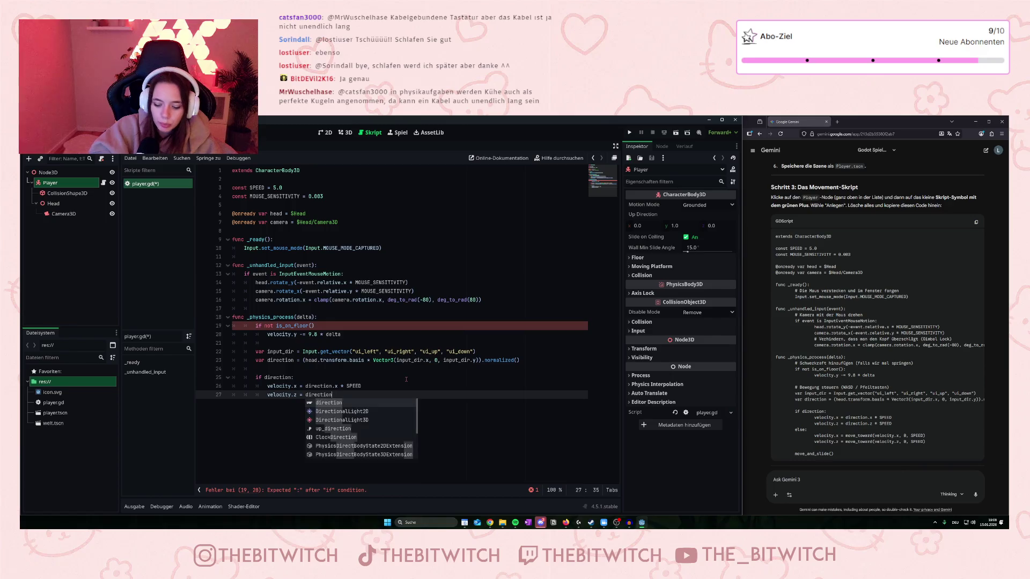
key(BackSpace)
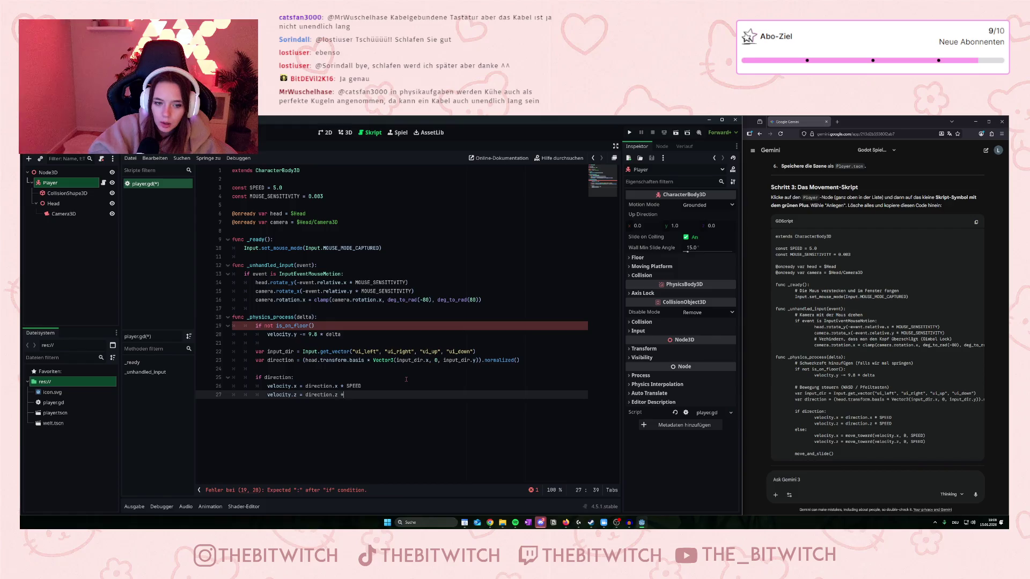
text(PEED)
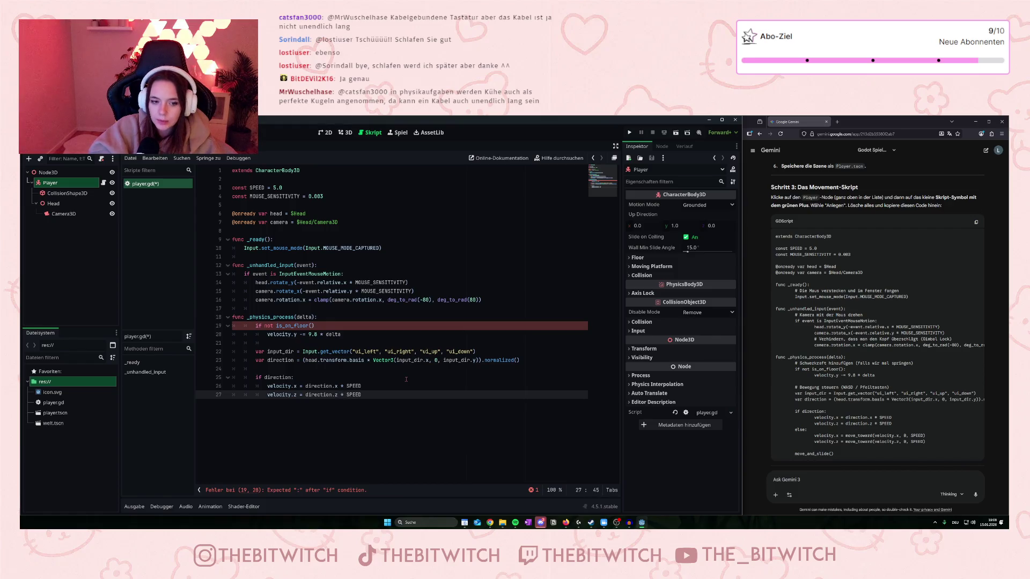
key(Return)
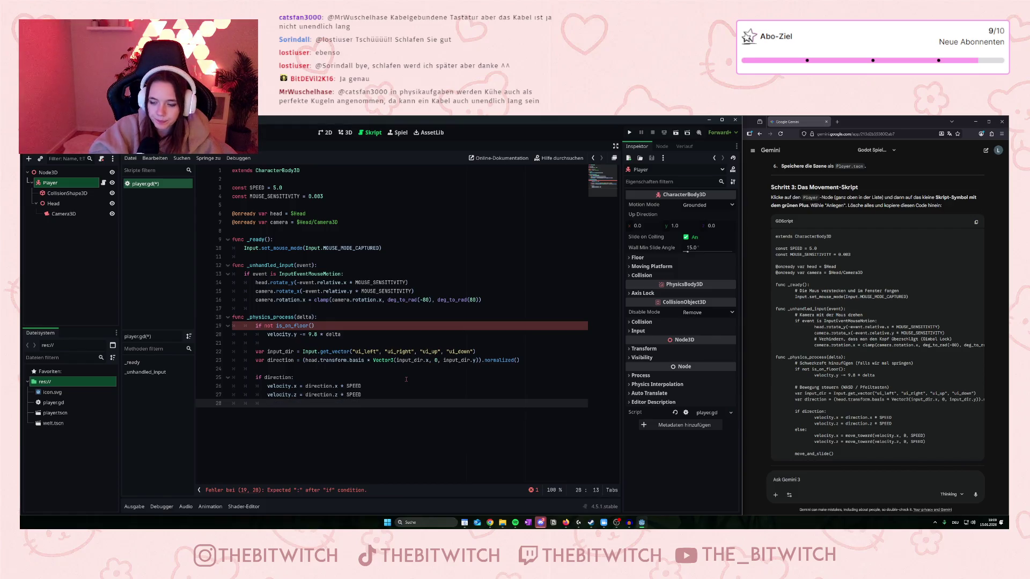
Outdent line 28, write 'else:' and start an indented line below.
key(BackSpace)
text(else:)
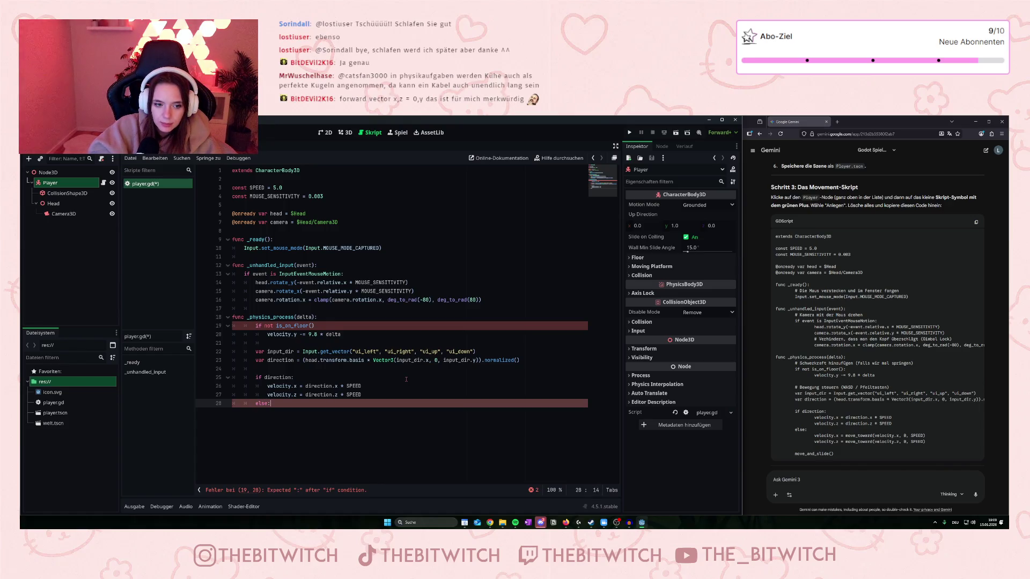
key(Return)
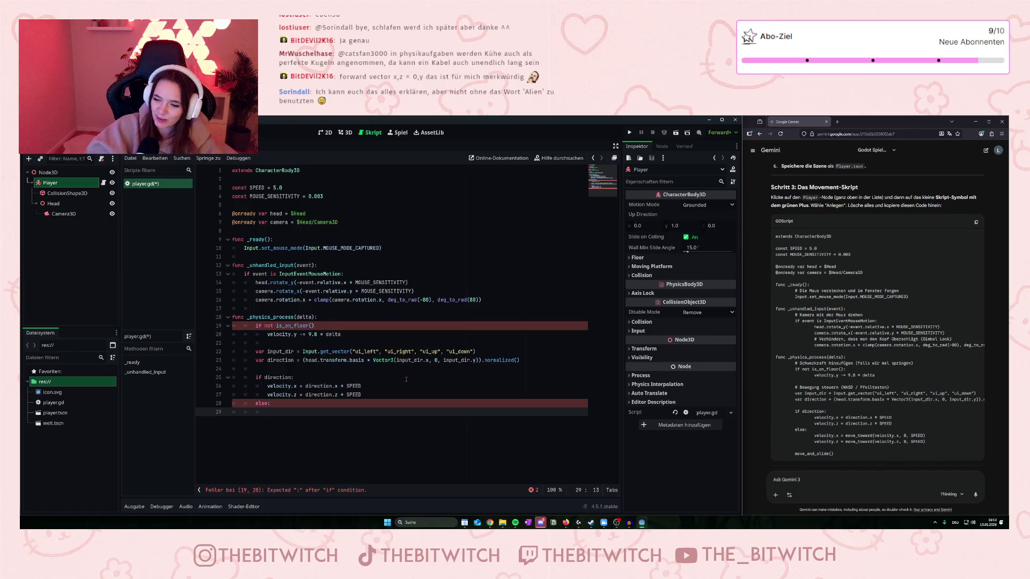
In the else branch, set velocity.x and velocity.z with move_toward(..., 0, SPEED).
text(locity)
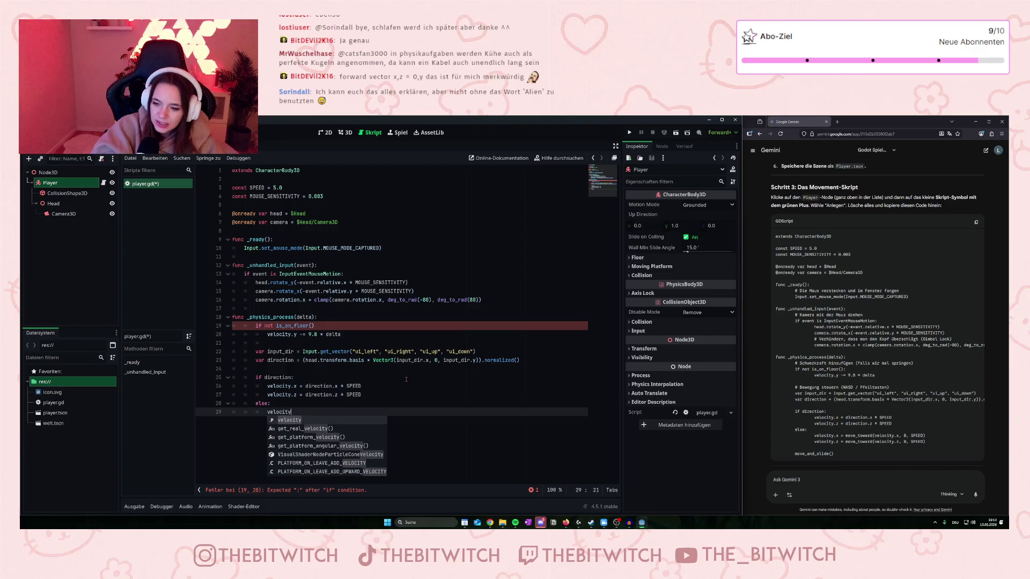
text(.x)
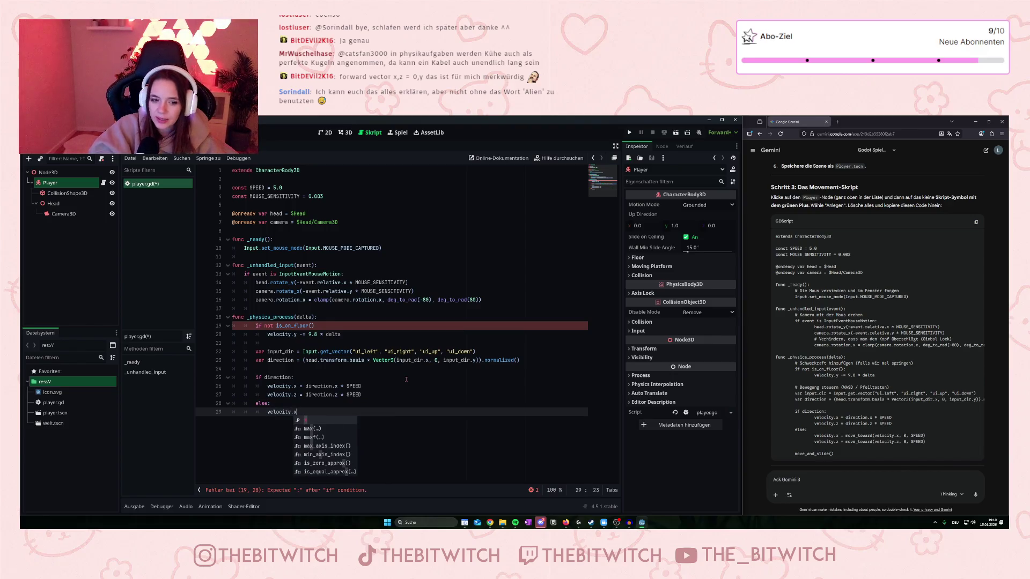
text( = )
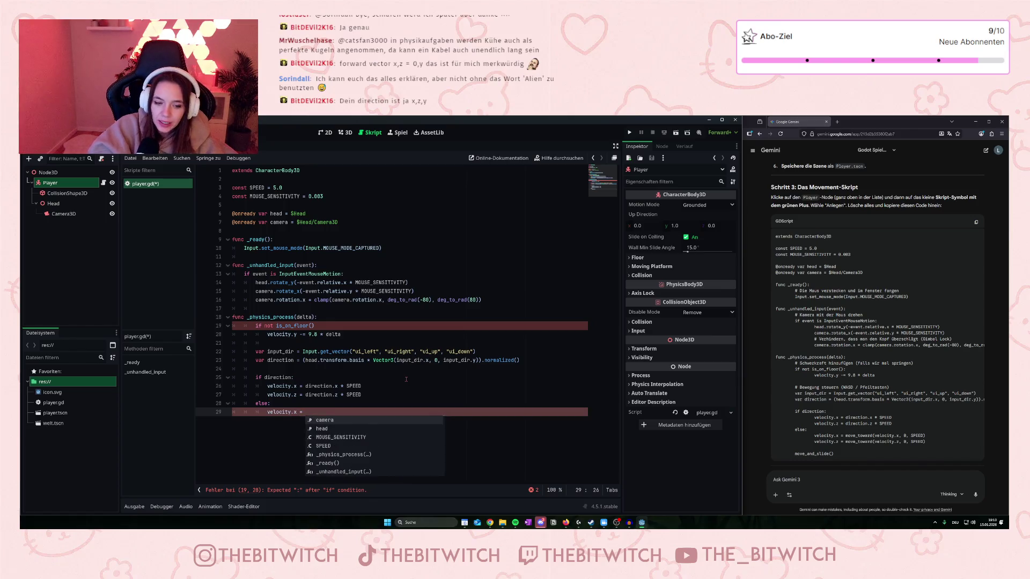
text(move_)
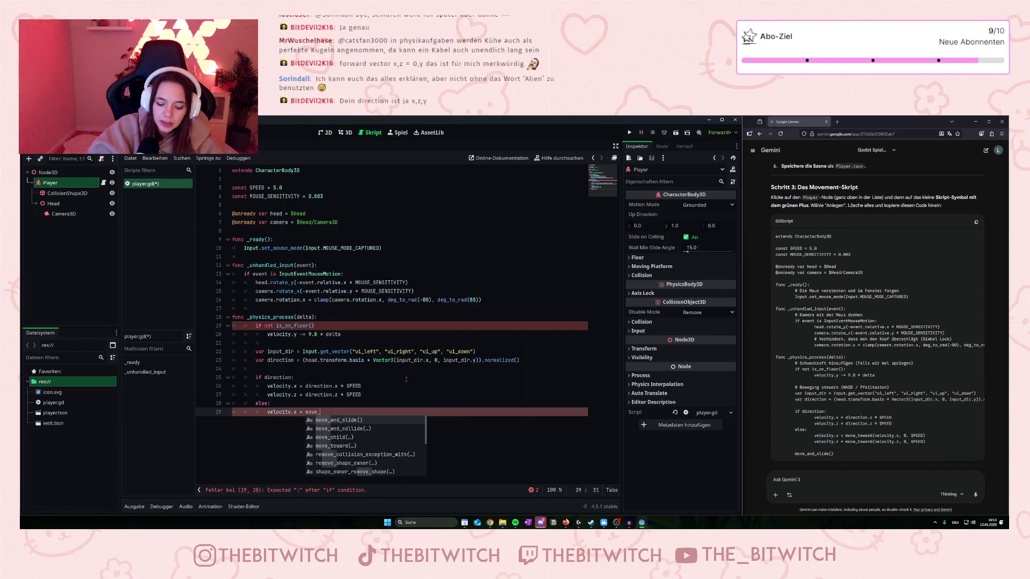
text(toward)
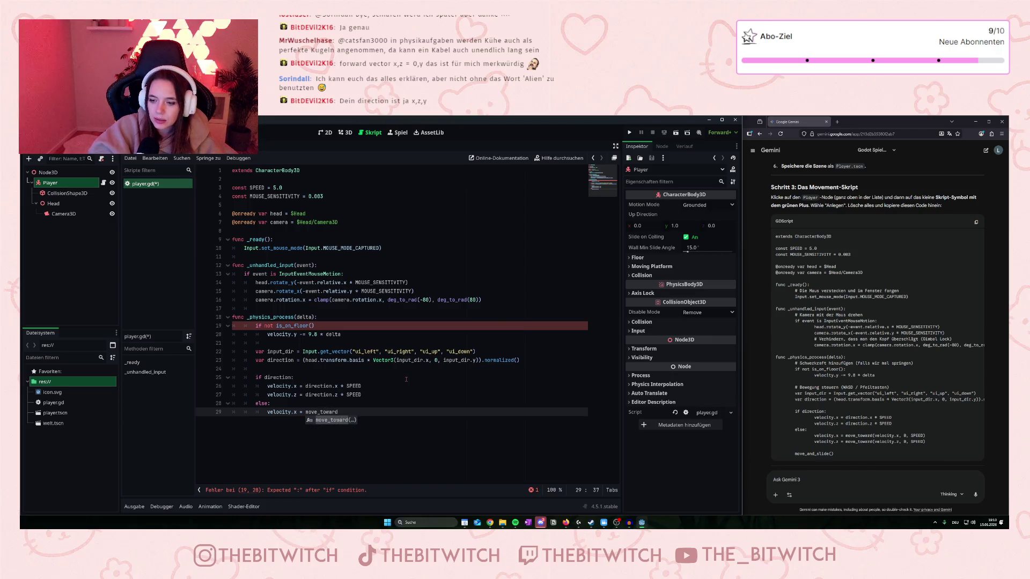
text((velo)
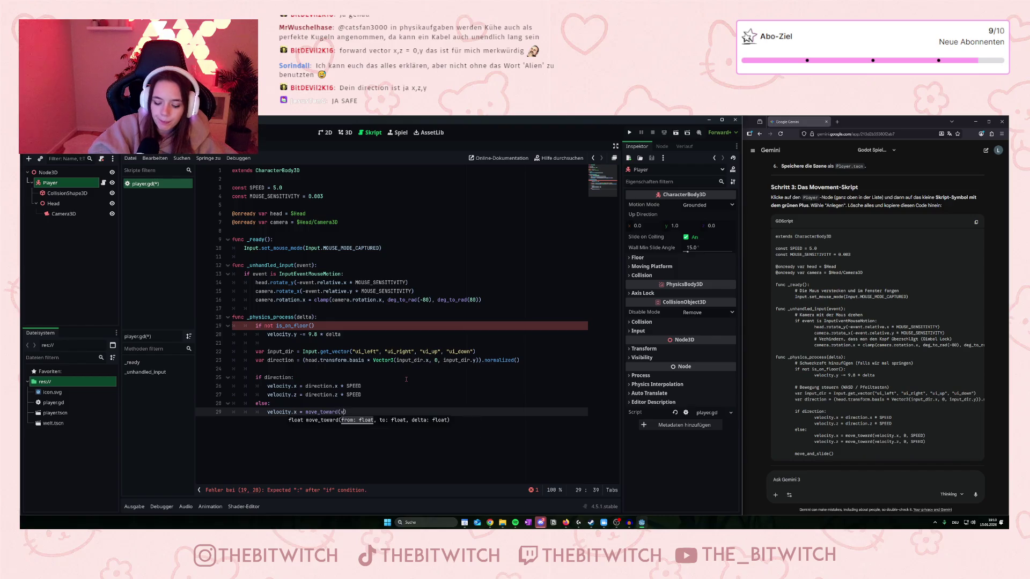
text(city)
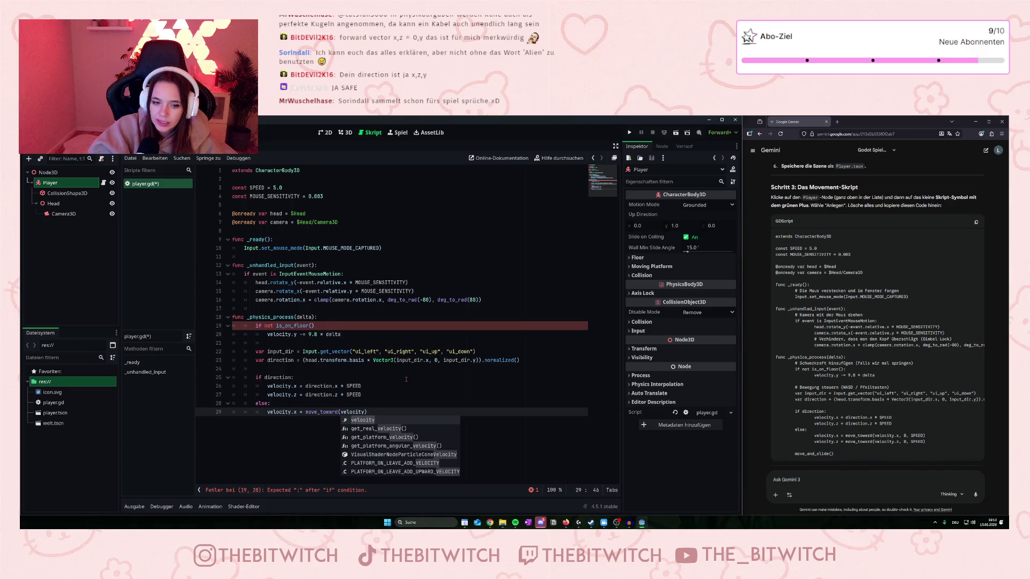
text(.x)
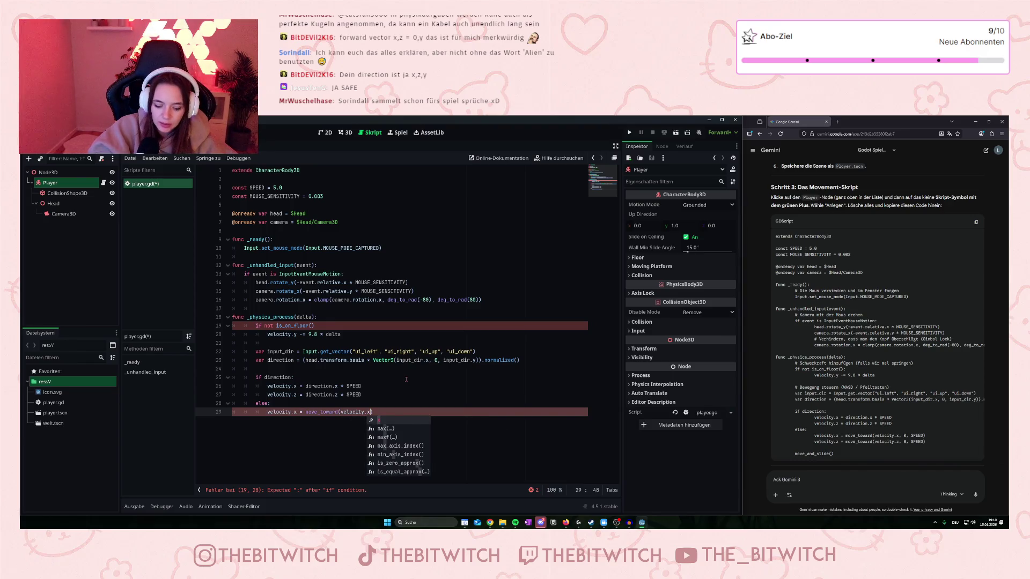
text(, 0)
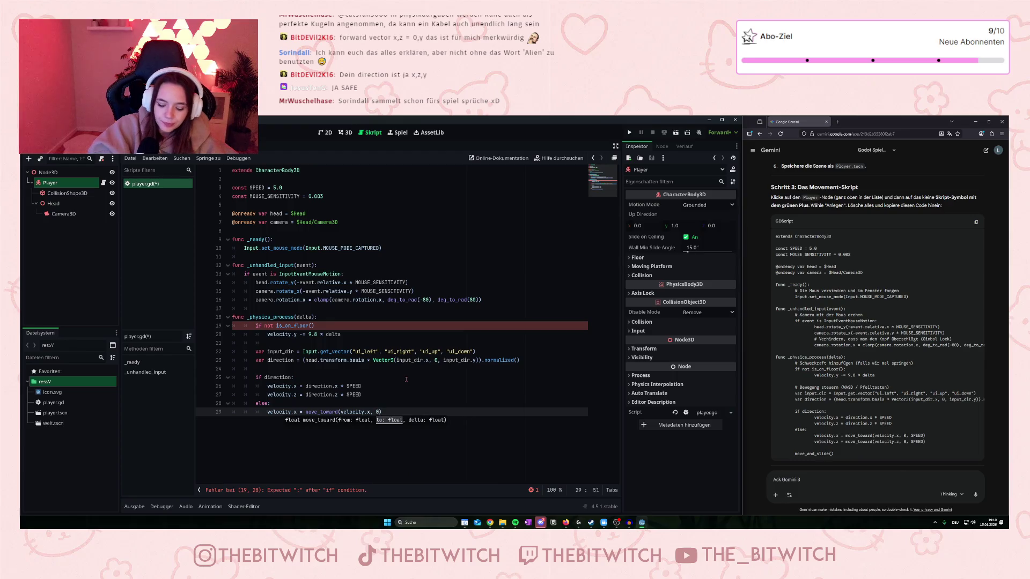
text(, SPEED)
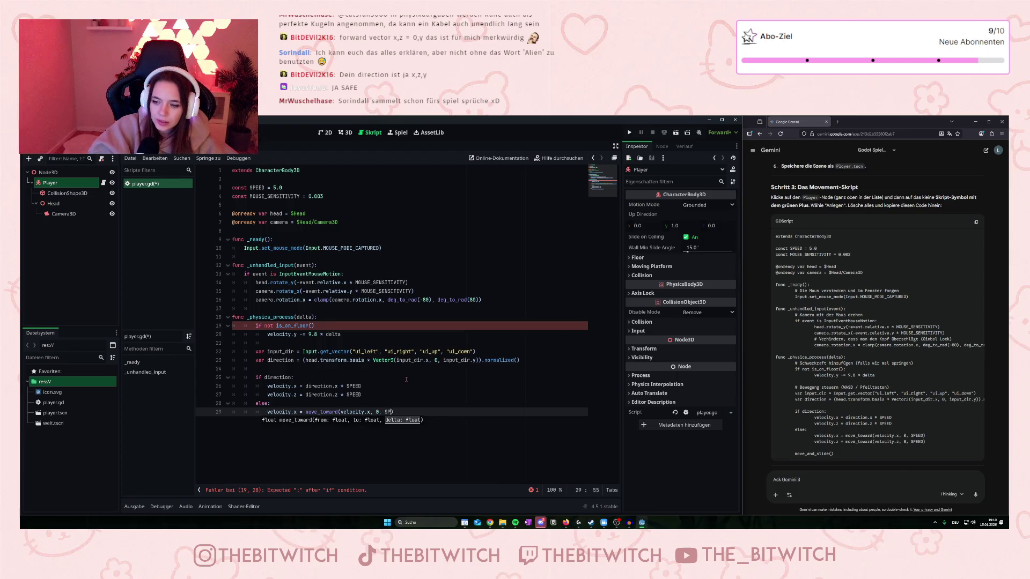
text())
key(Return)
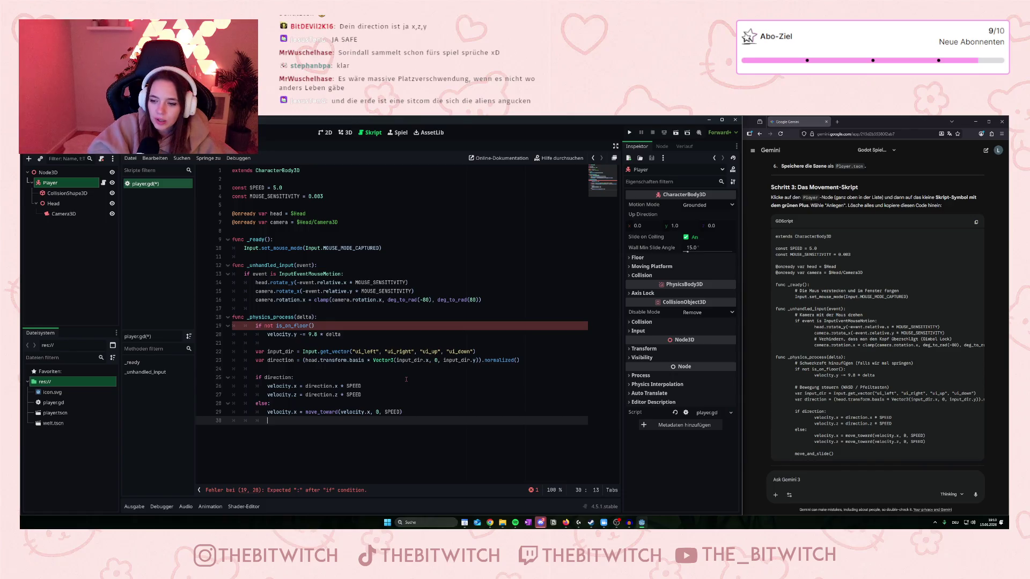
text(elocti)
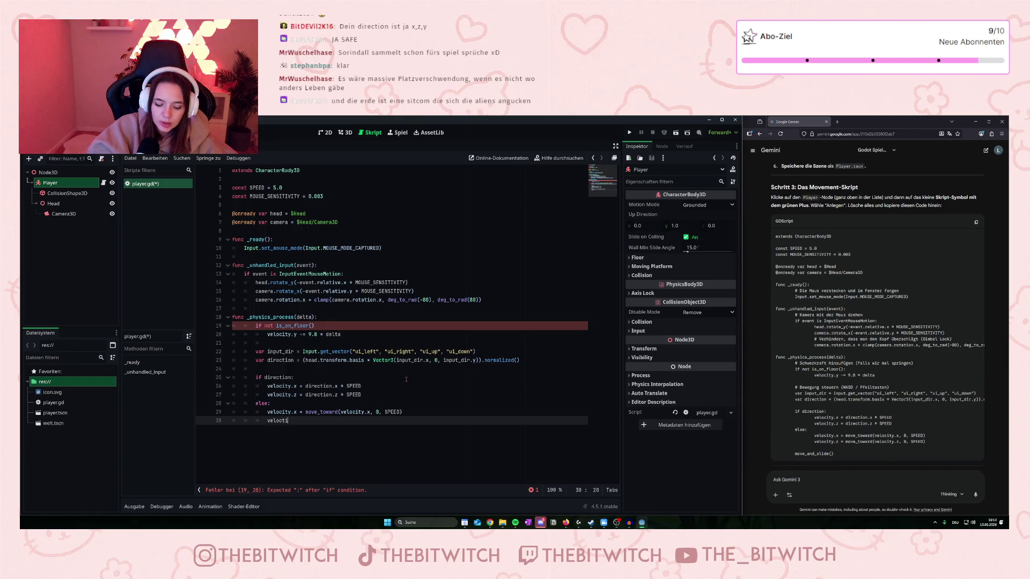
text(t)
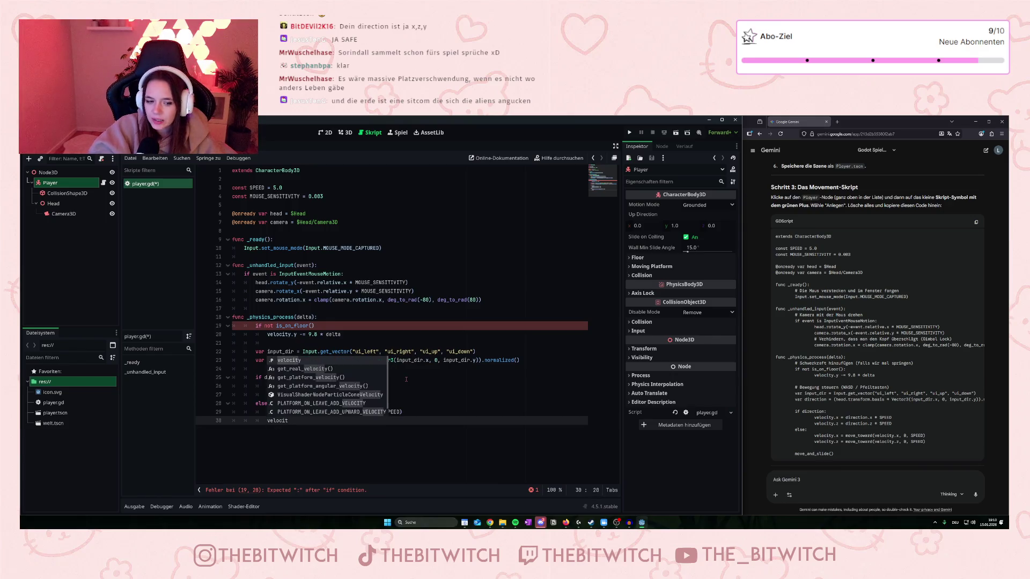
text(y.z )
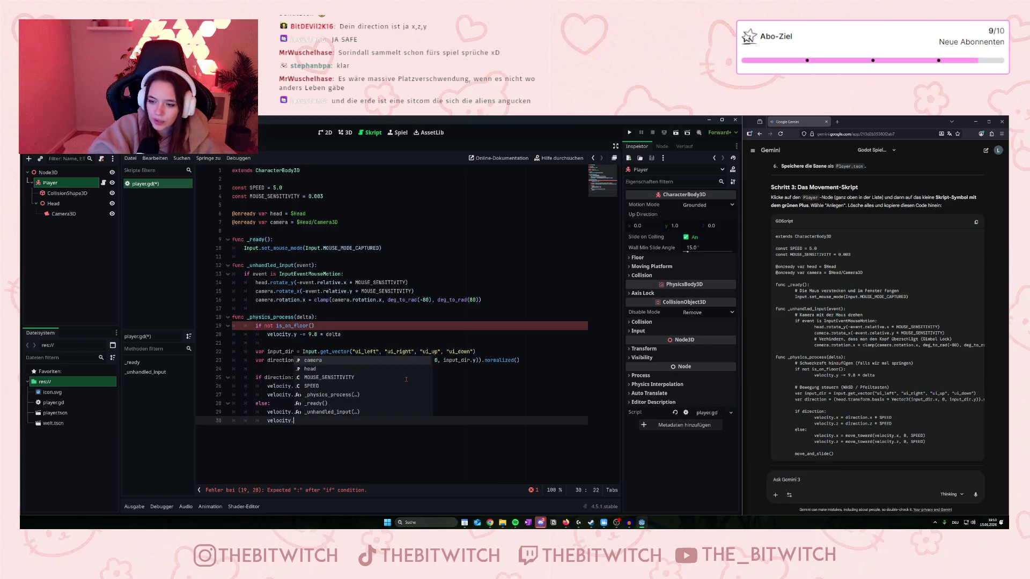
text(= move)
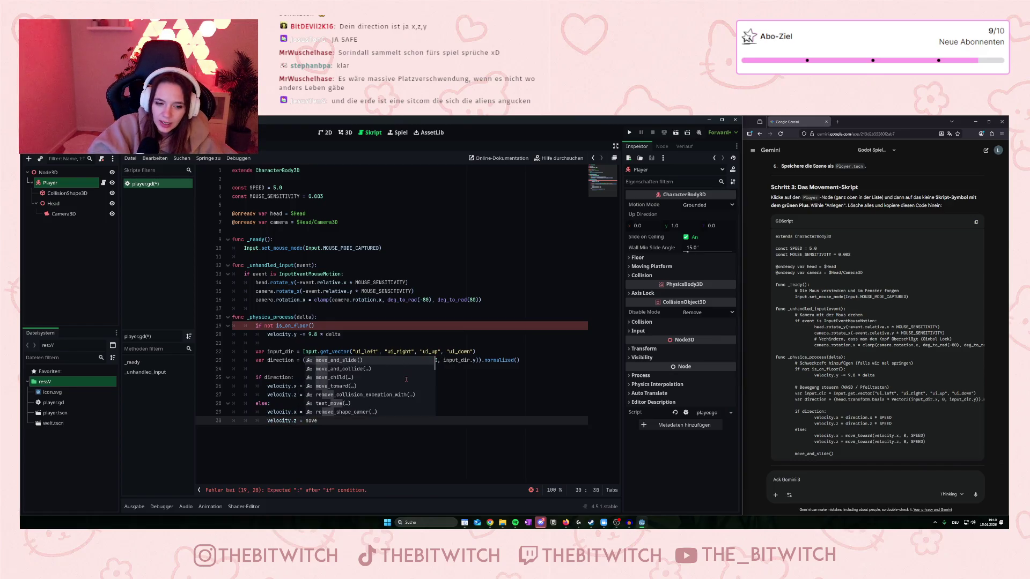
text(_)
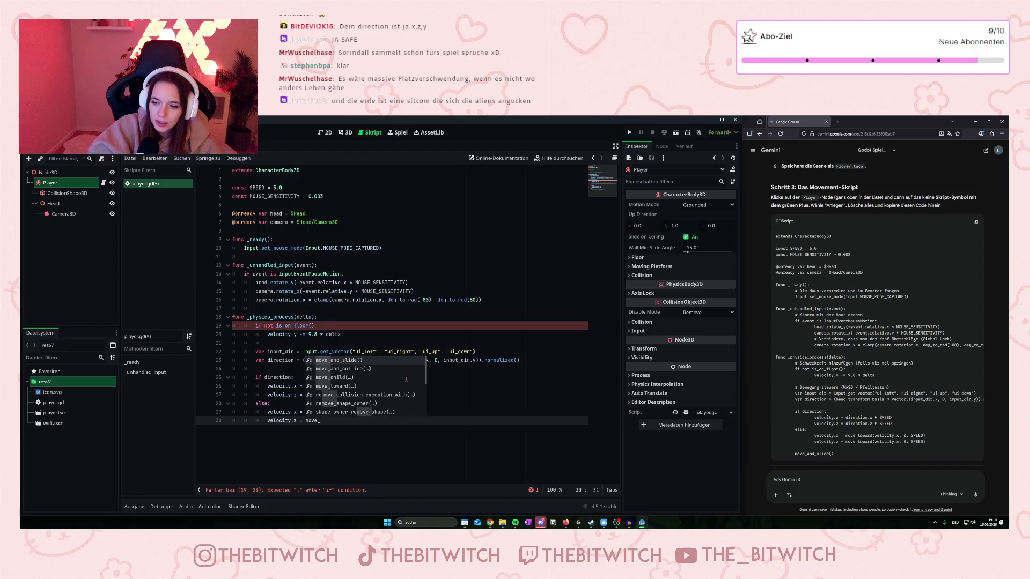
text(toward)
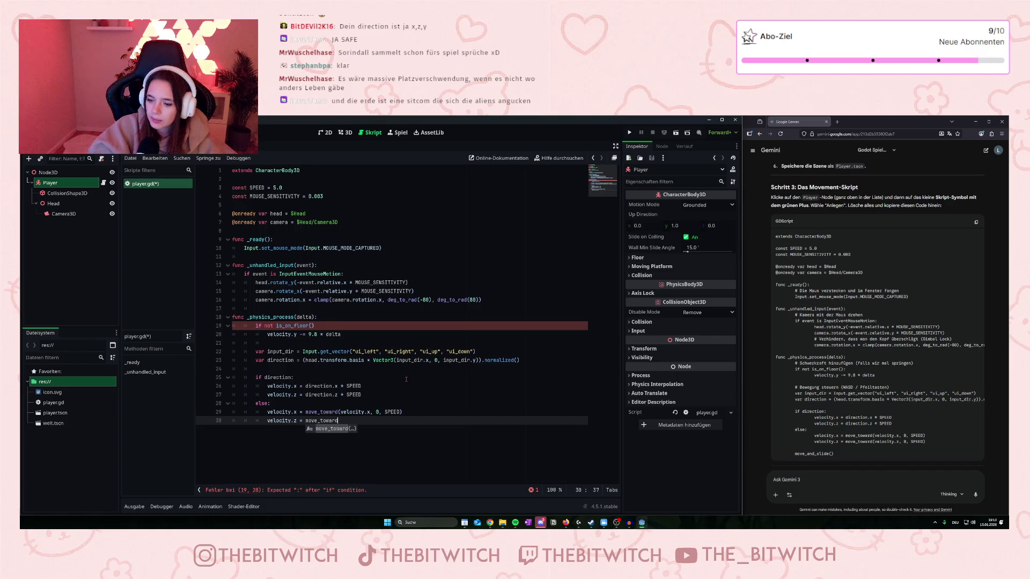
text((v)
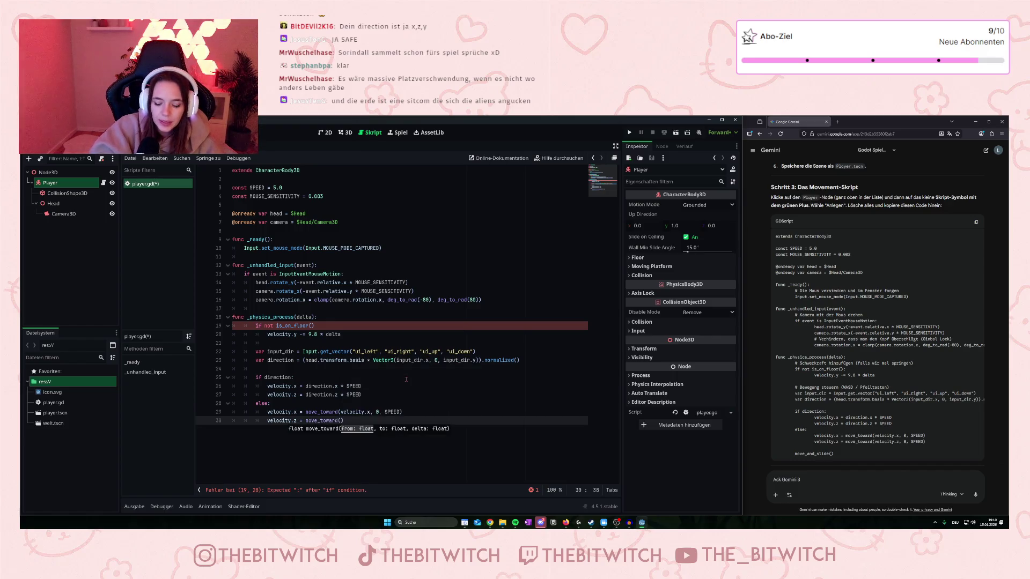
text(olcity)
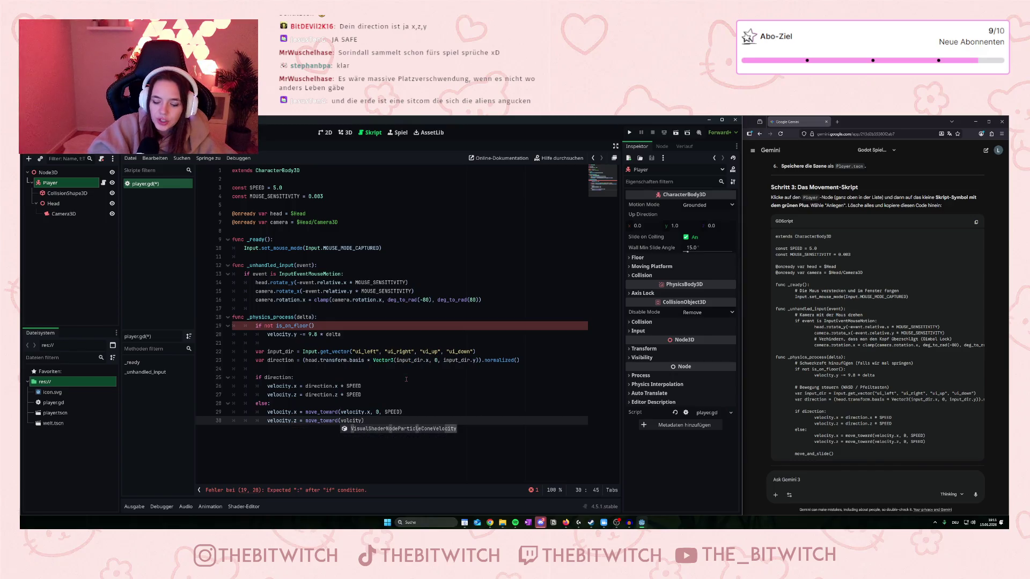
text(.z)
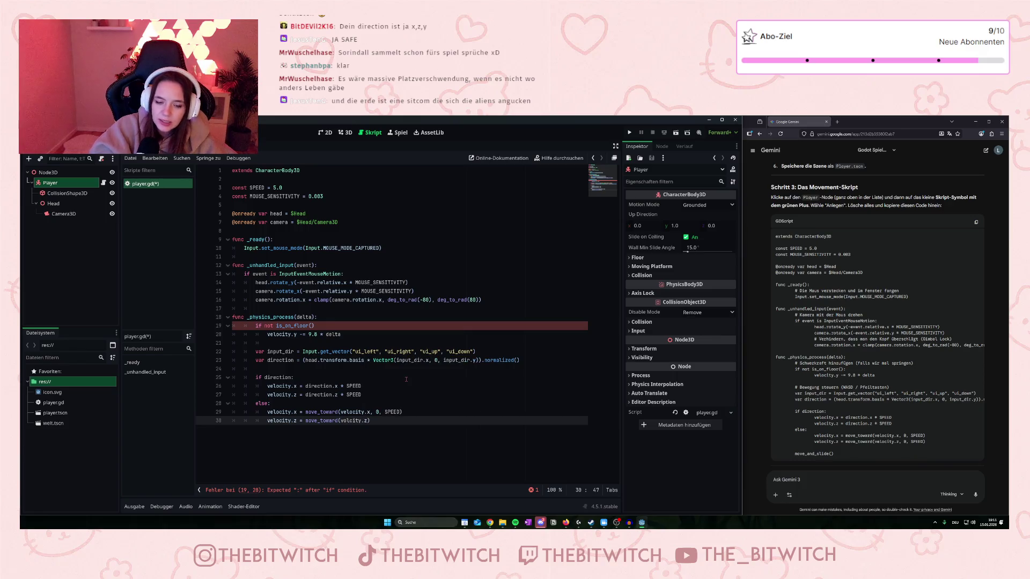
text(, 0, Spe)
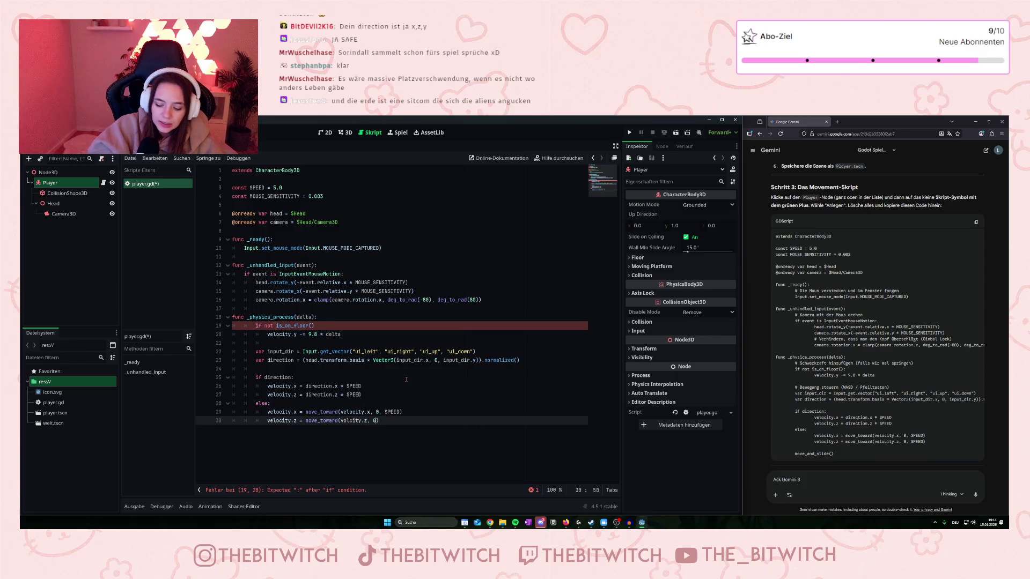
key(BackSpace)
key(BackSpace)
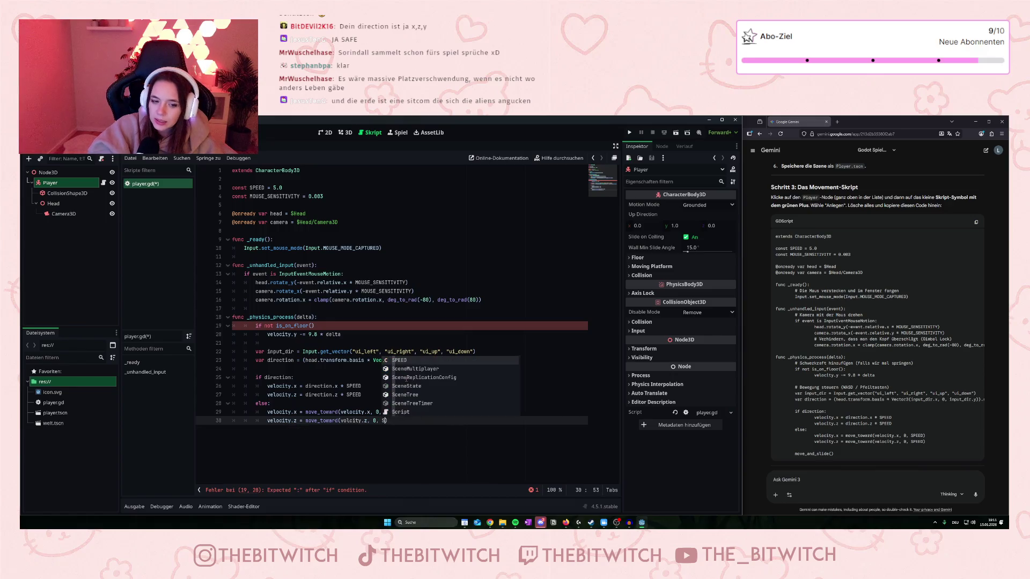
text(PEED)
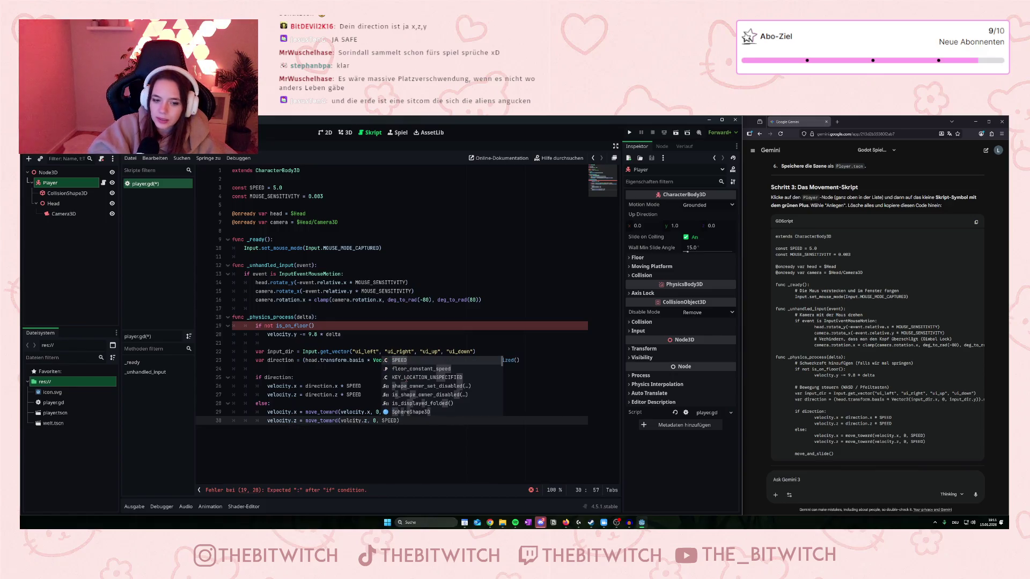
Start a new line below the velocity.z line, outdented out of the else branch.
key(End)
key(Return)
key(Return)
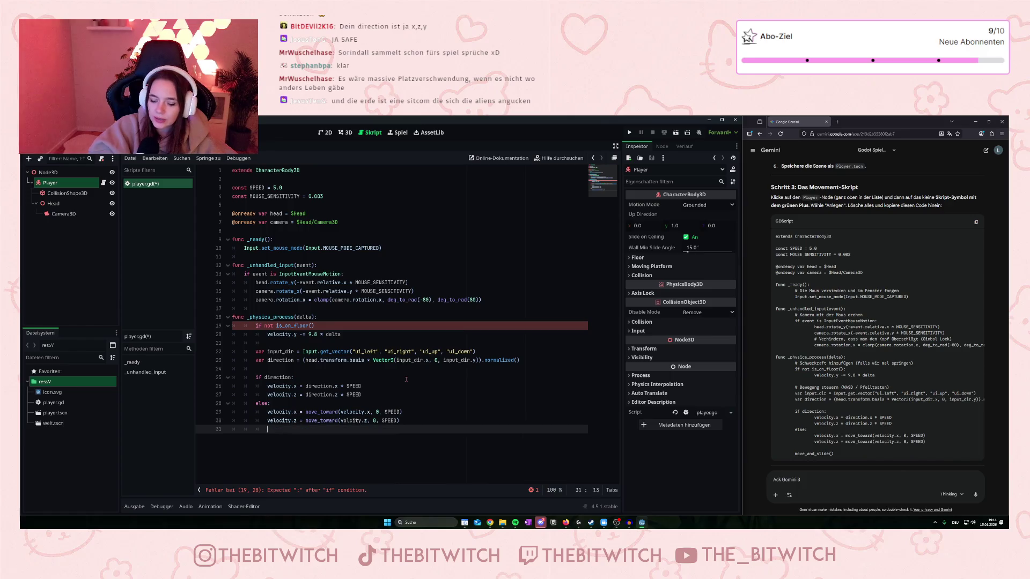
key(BackSpace)
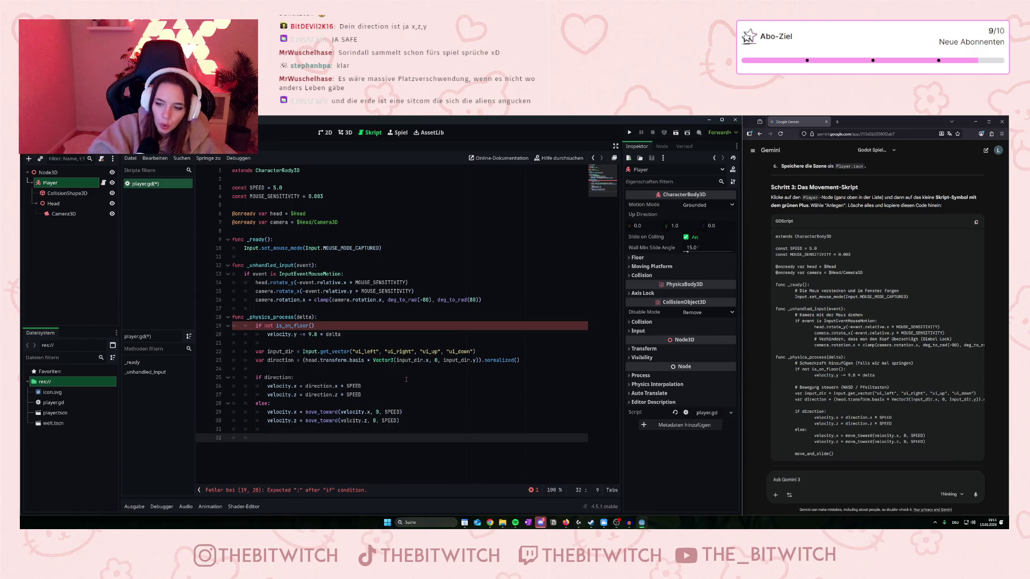
Add move_and_slide() on line 32 and save player.gd.
text(move_slide)
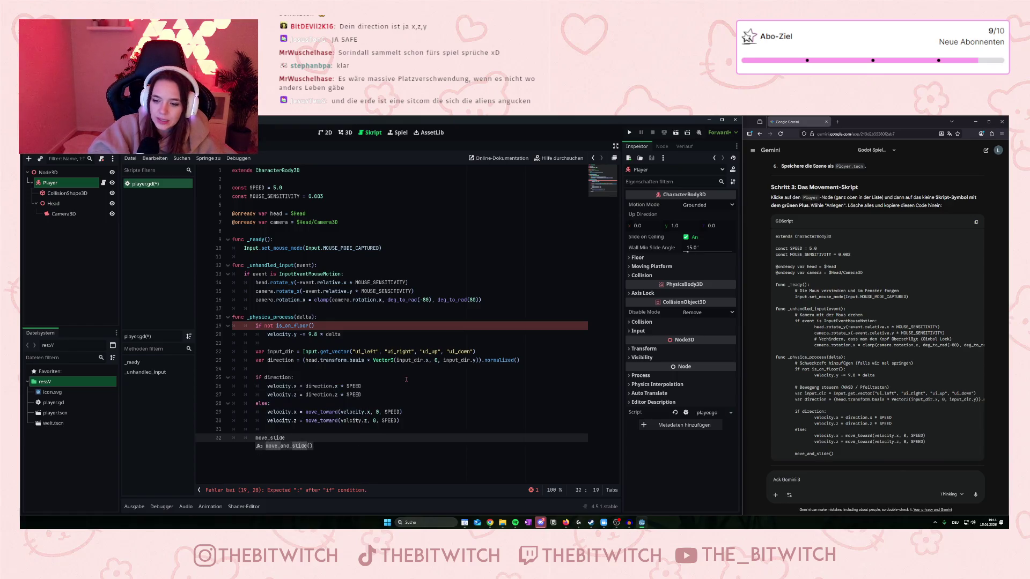
key(Return)
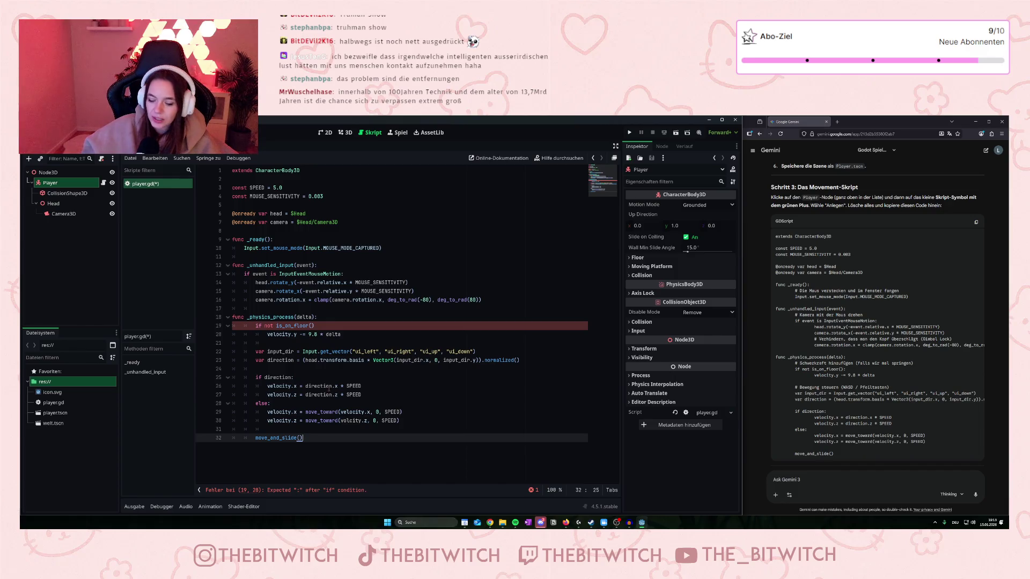
scroll(844, 379, down, 5)
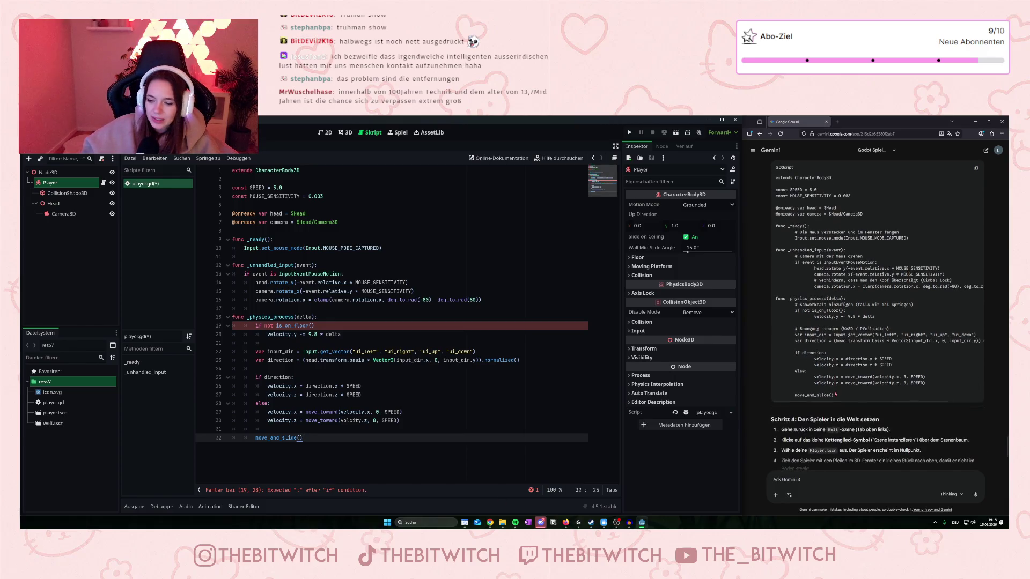
scroll(844, 379, down, 2)
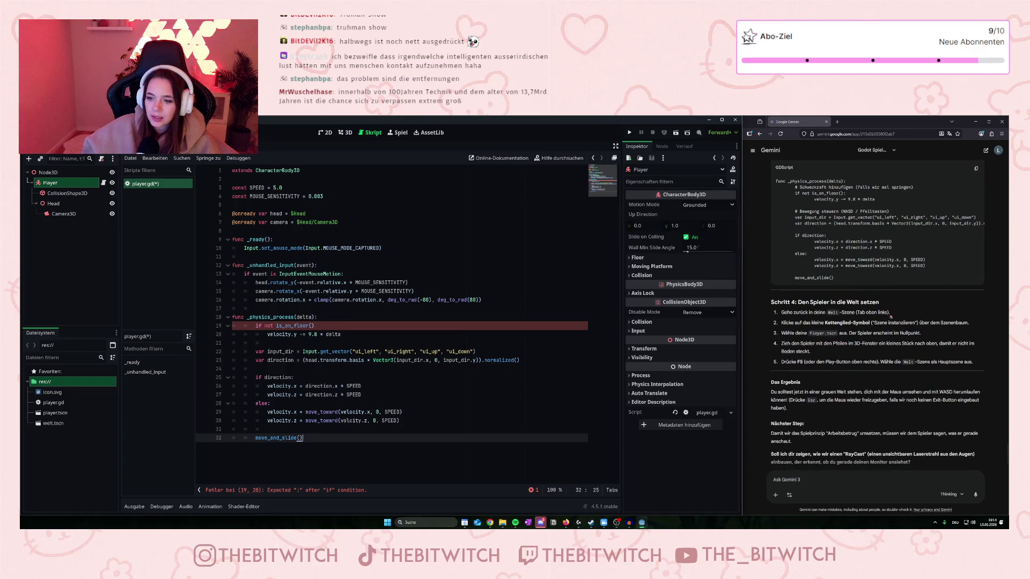
click(333, 378)
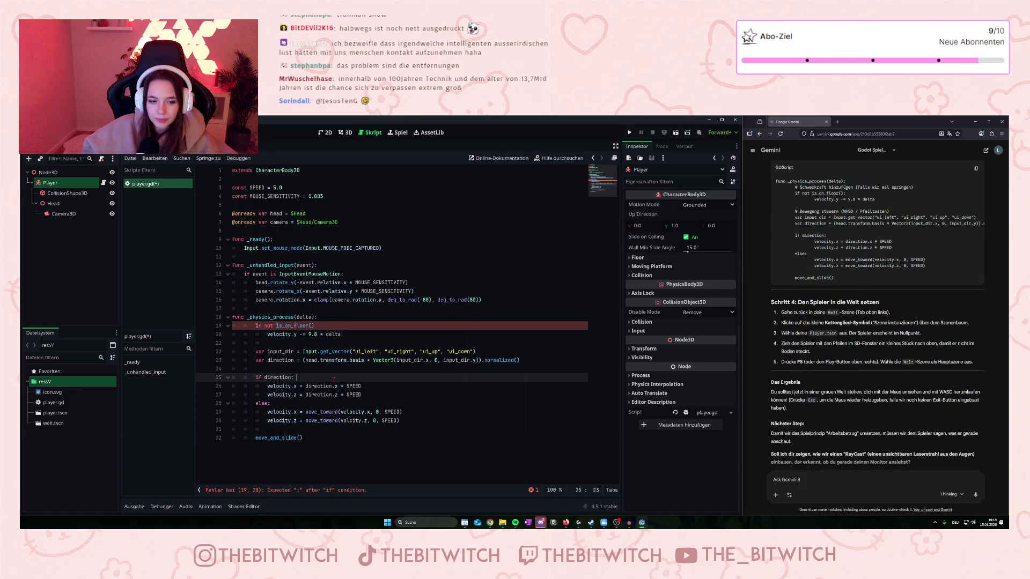
key(ctrl+s)
Correct 'velcity' to 'velocity' on line 30 and save the script again.
click(349, 421)
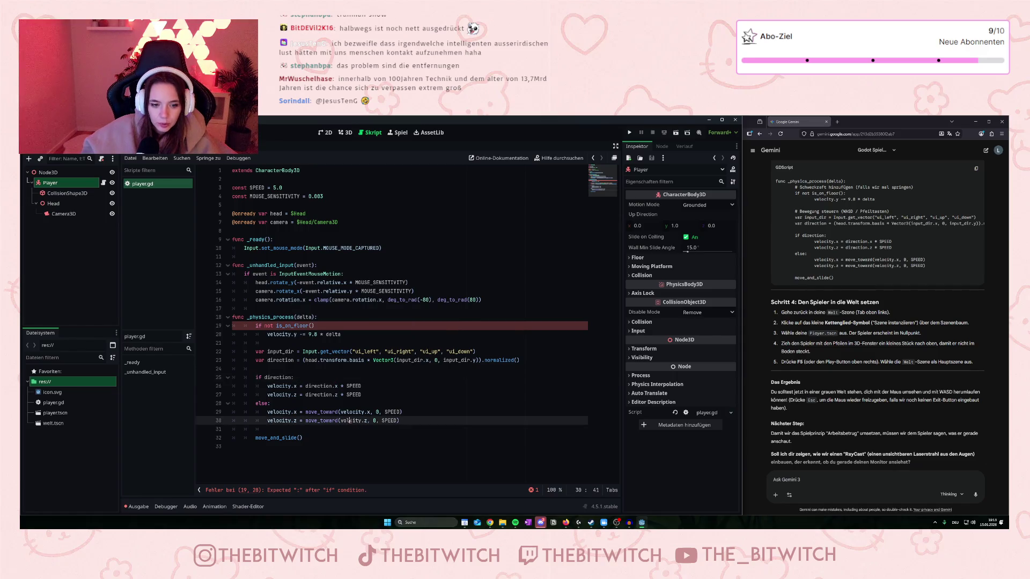
key(Left)
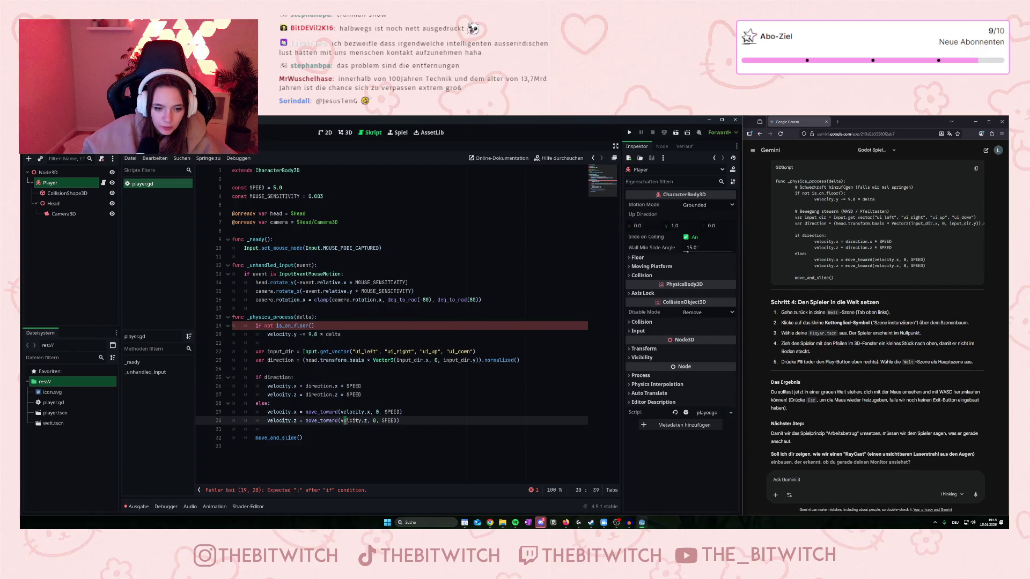
text(o)
key(Escape)
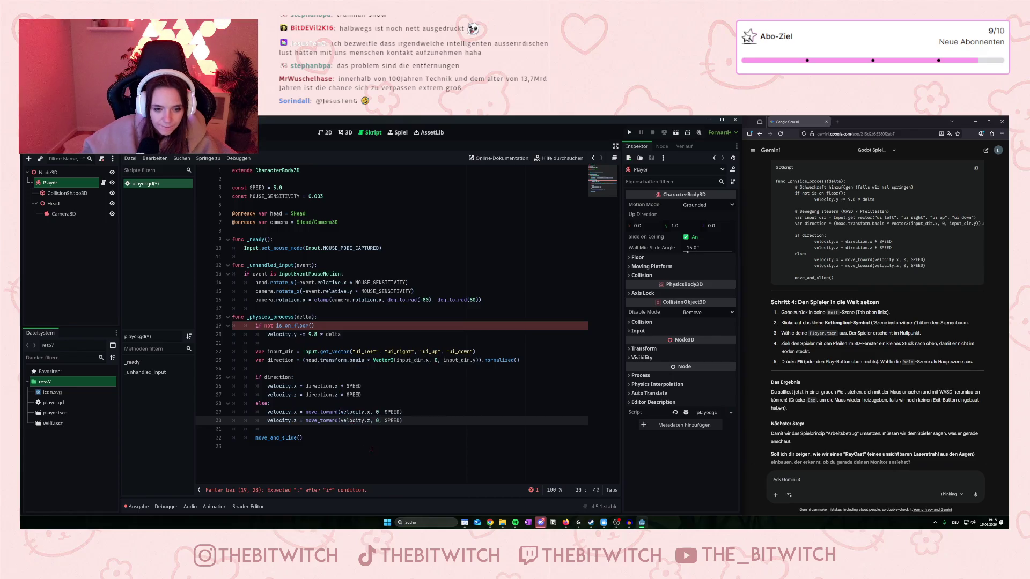
click(373, 454)
key(ctrl+s)
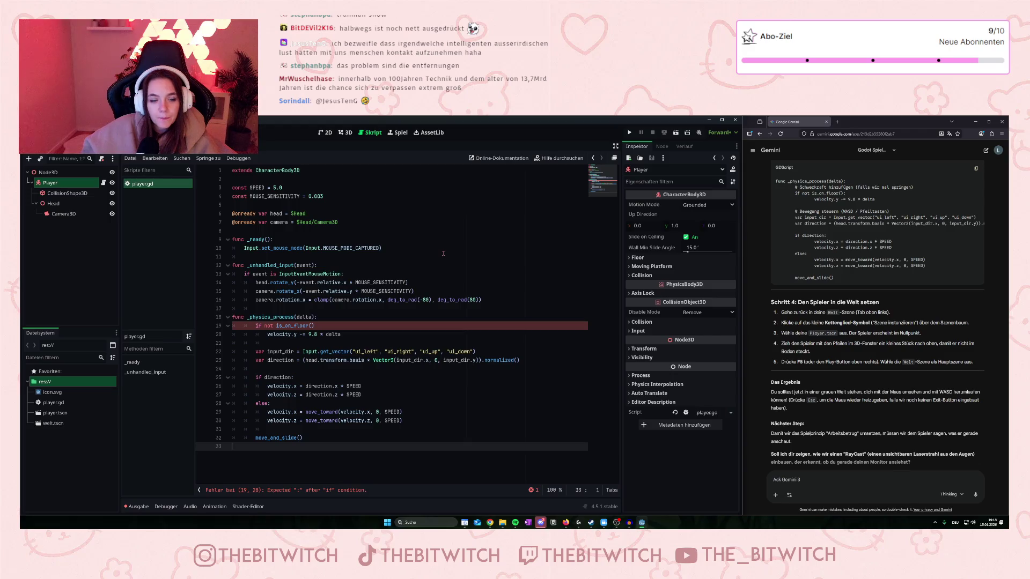
Switch to the 3D view and open the Welt scene with its floor plate.
click(345, 132)
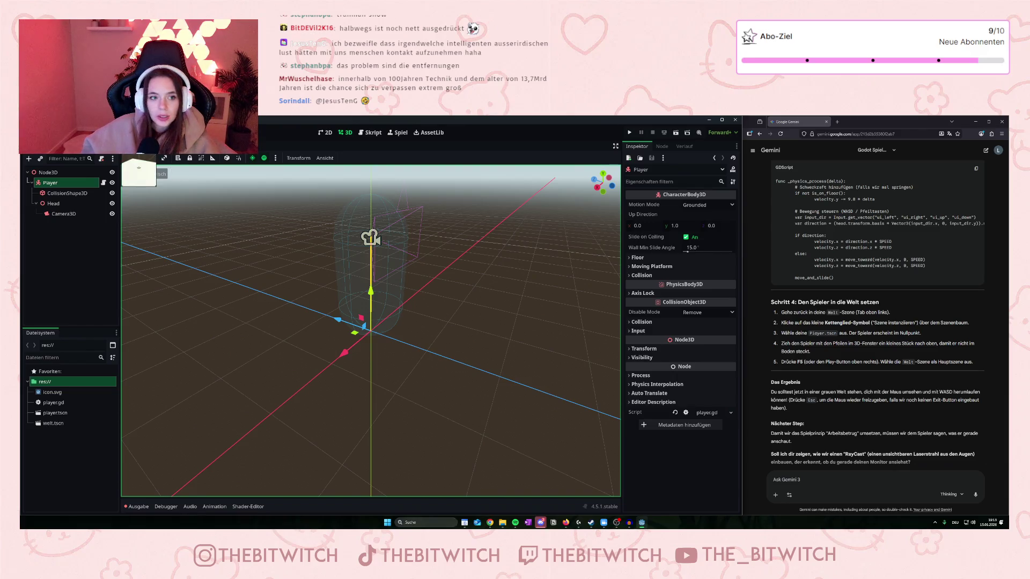
click(138, 146)
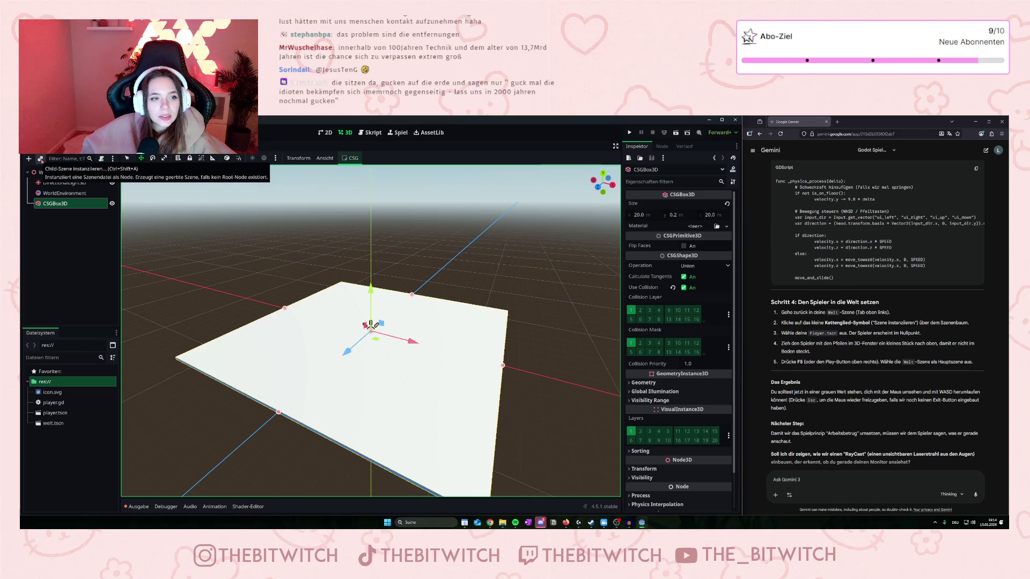
Instance player.tscn as a child node in the Welt scene.
click(40, 158)
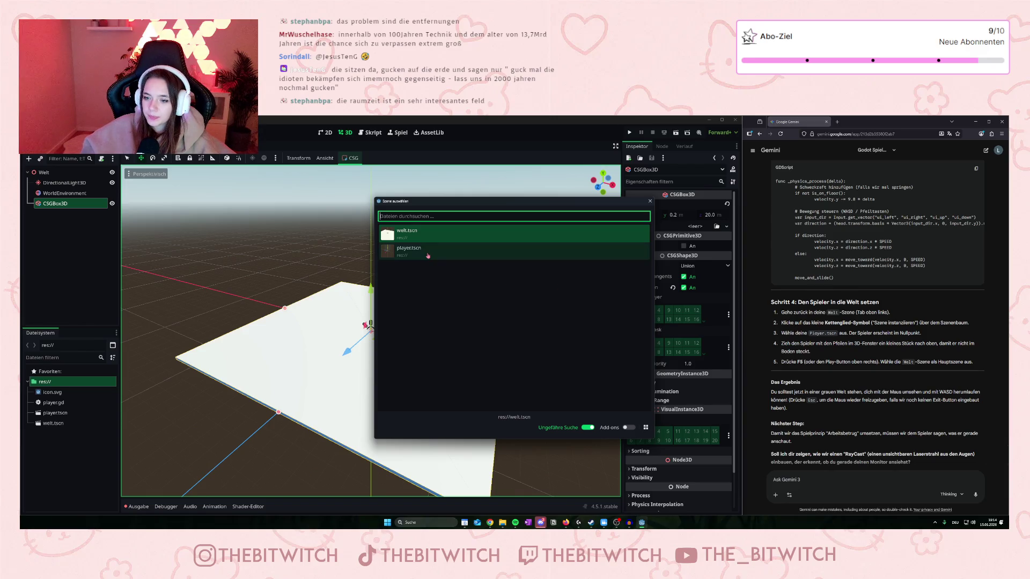
double_click(515, 249)
scroll(376, 332, up, 8)
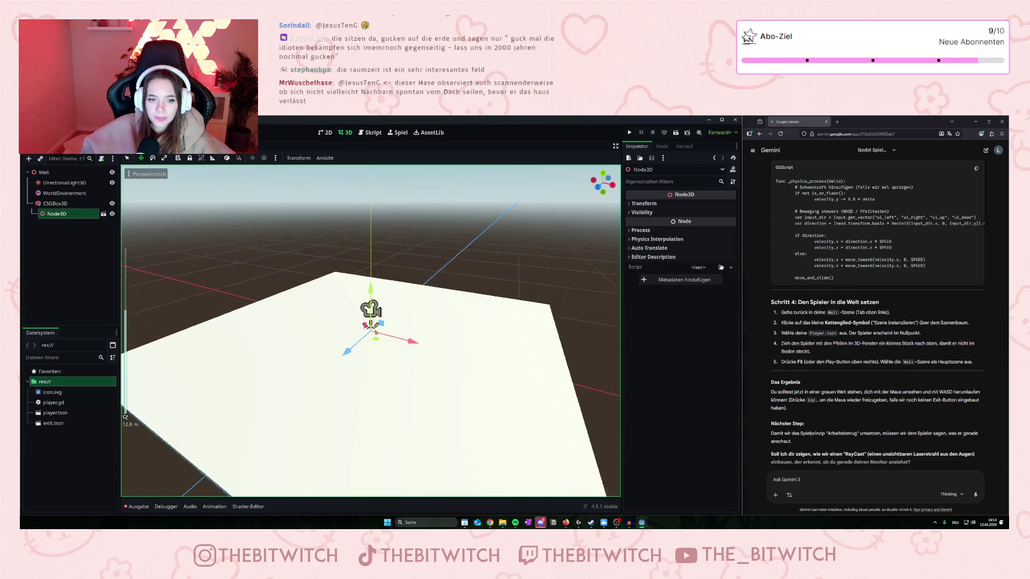
scroll(375, 332, down, 10)
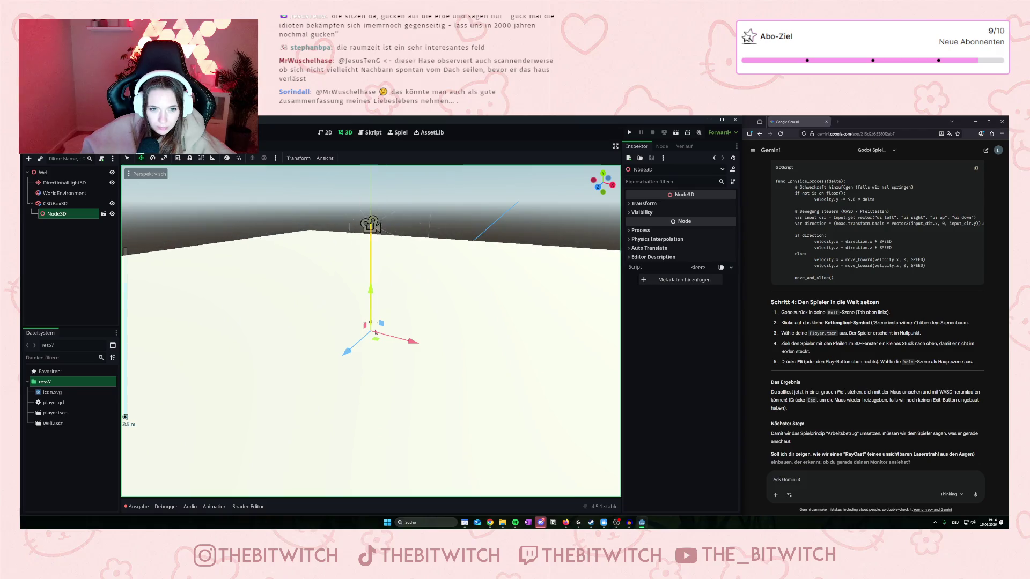
scroll(375, 332, down, 2)
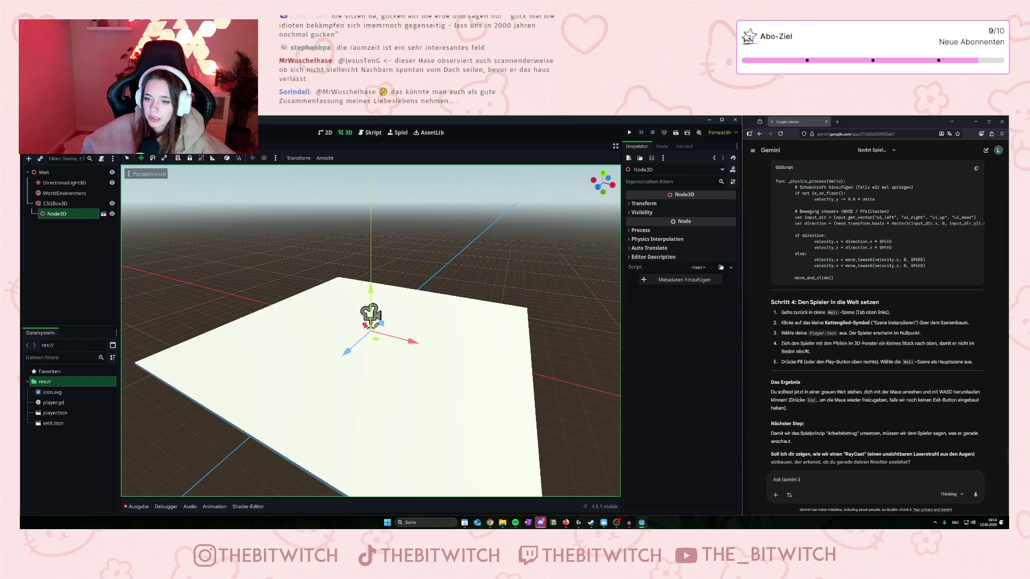
scroll(370, 324, up, 6)
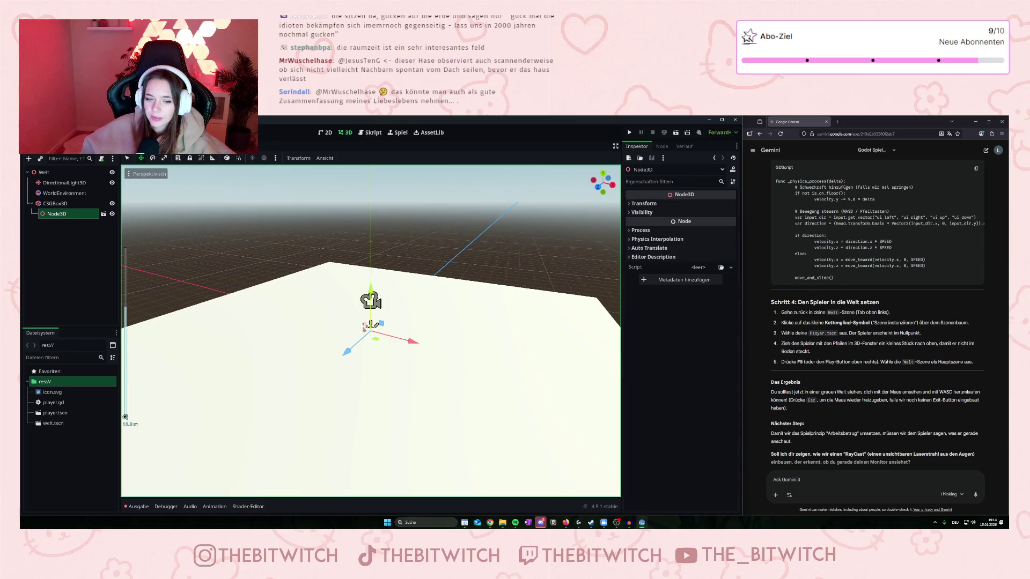
scroll(371, 324, down, 18)
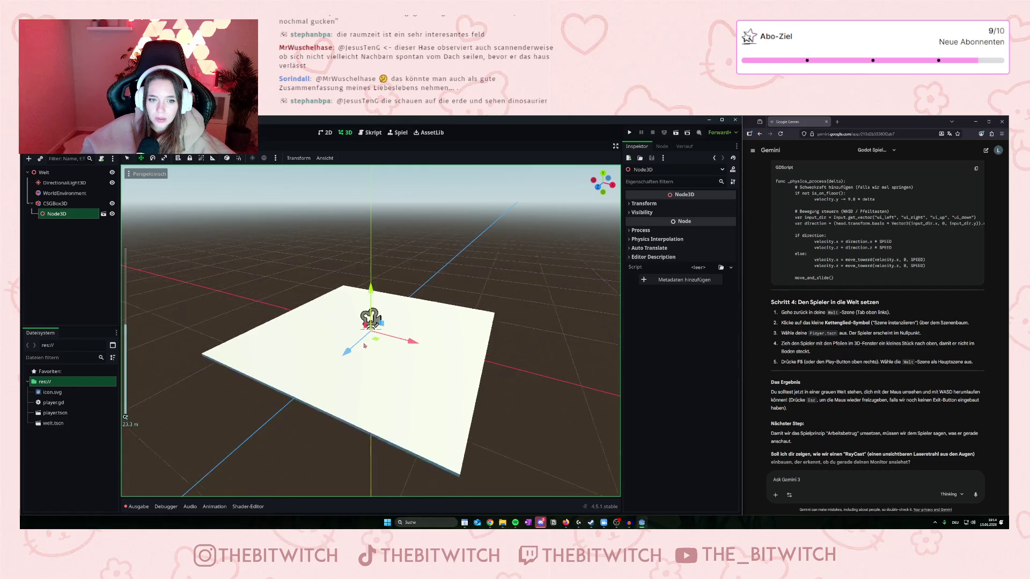
Lift the Node3D along Y to about 6 units above the floor.
drag(369, 324, 370, 297)
drag(373, 260, 375, 260)
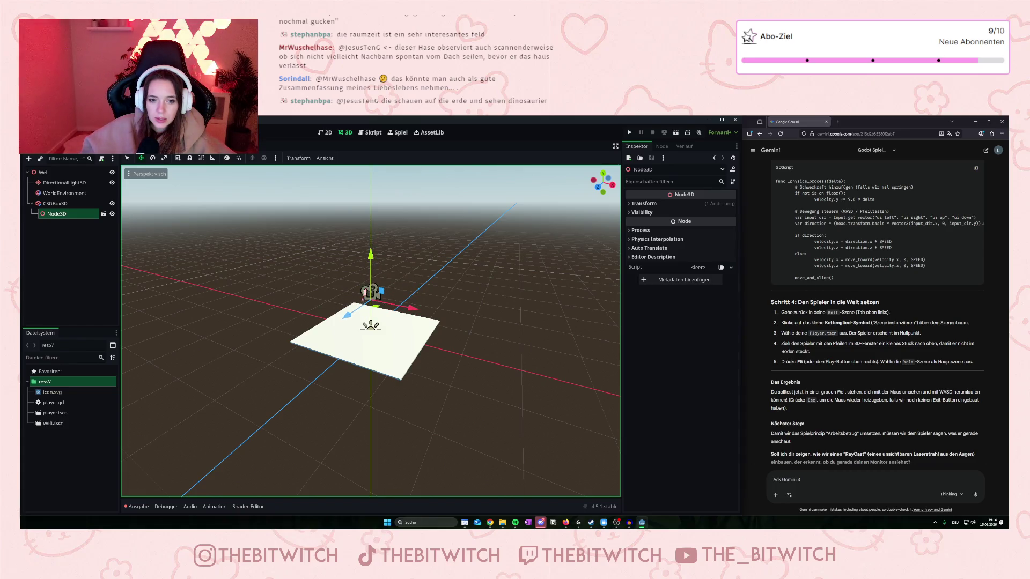
scroll(369, 301, up, 15)
scroll(369, 303, down, 5)
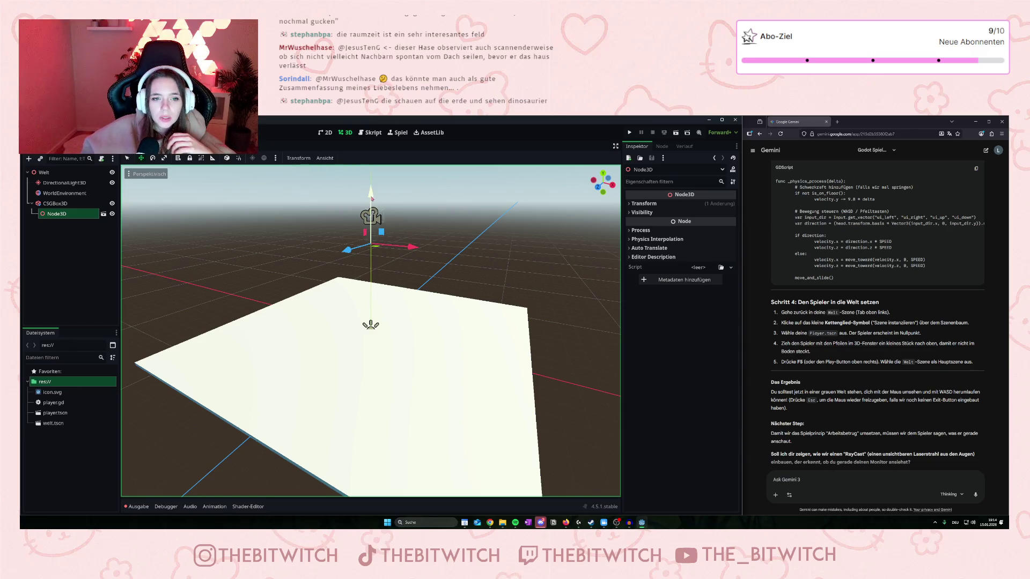
Lower the Node3D along Y and orbit and zoom the view to check its height.
drag(373, 196, 371, 277)
scroll(388, 297, up, 5)
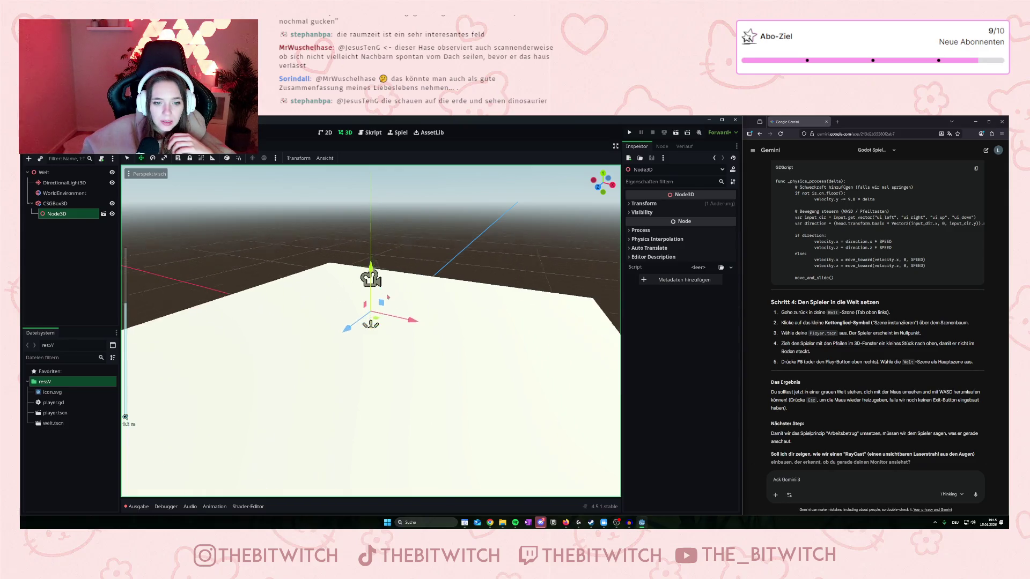
scroll(388, 297, down, 15)
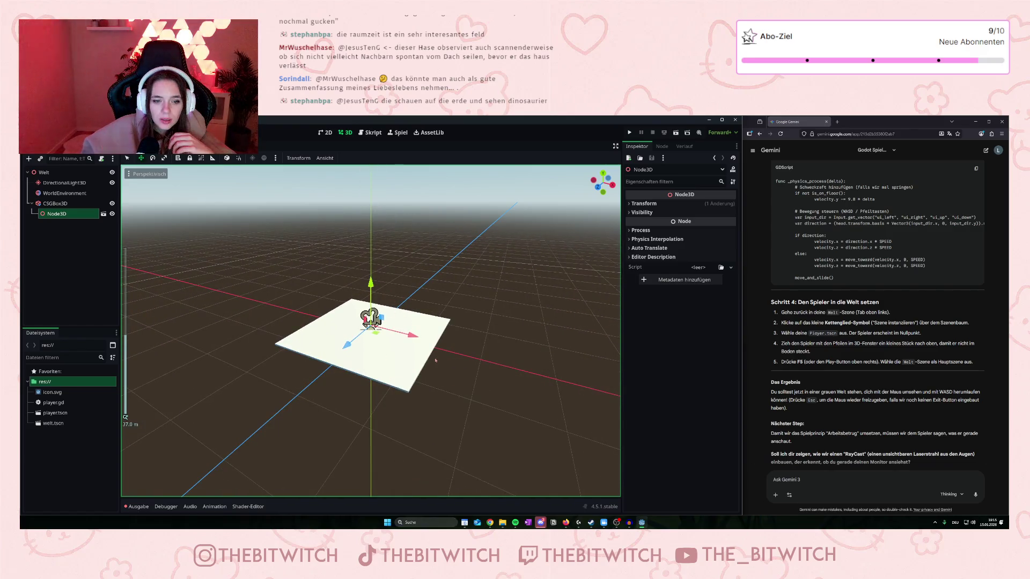
mouse_move(391, 298)
mouse_down()
mouse_move(399, 364)
mouse_move(427, 280)
mouse_up()
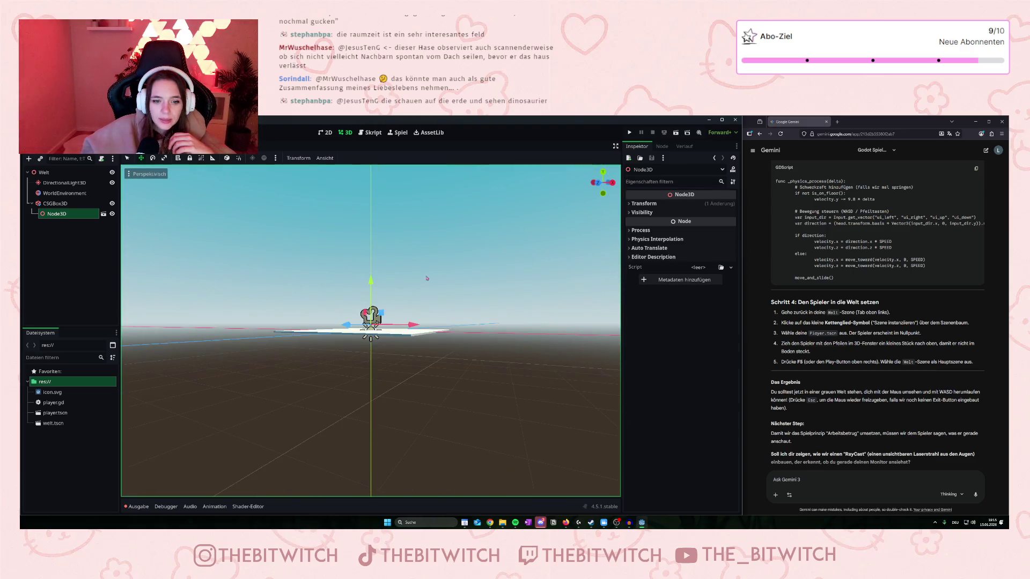
scroll(404, 302, up, 5)
scroll(404, 301, up, 3)
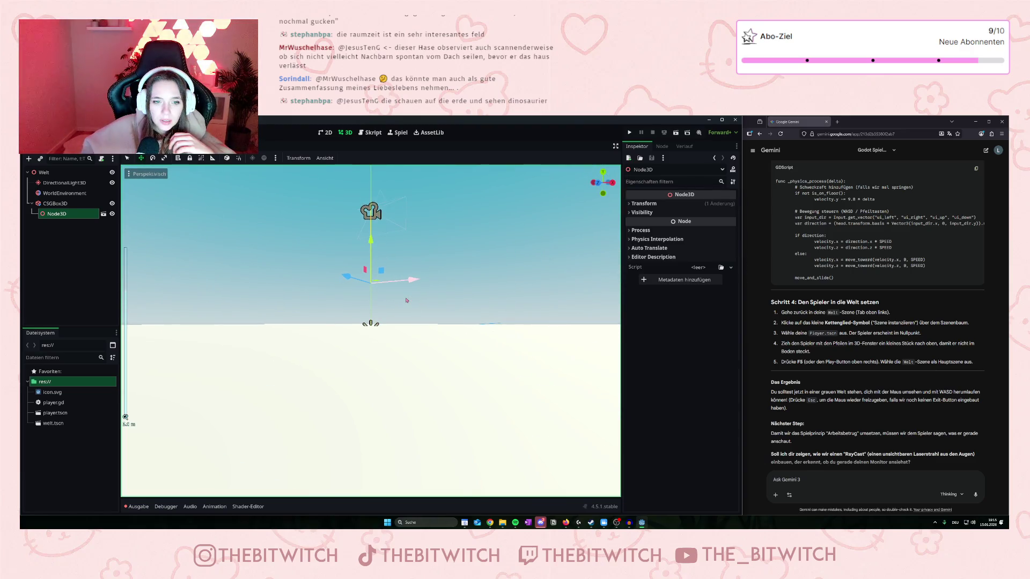
scroll(377, 240, down, 1)
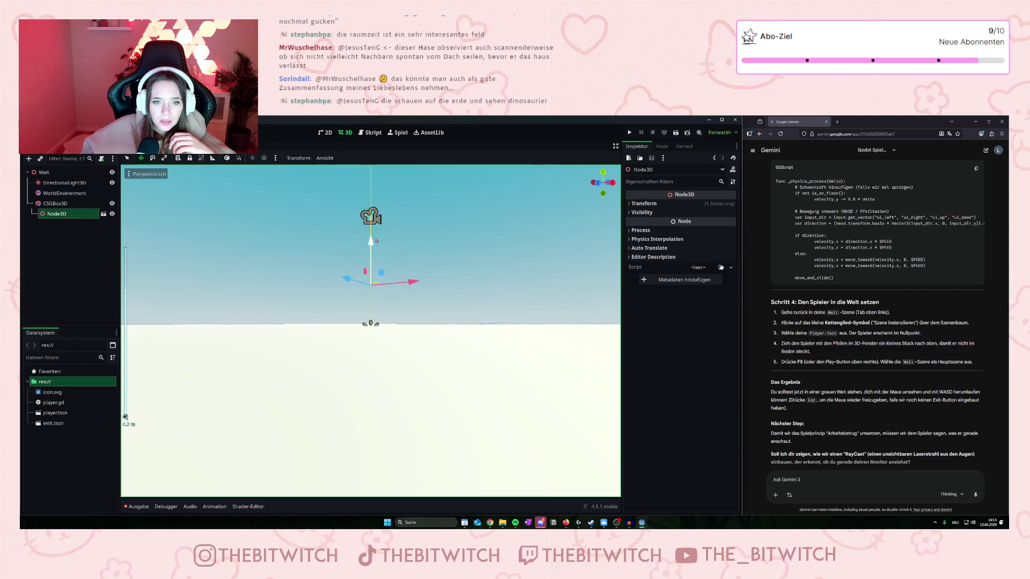
scroll(377, 242, down, 5)
scroll(377, 246, up, 5)
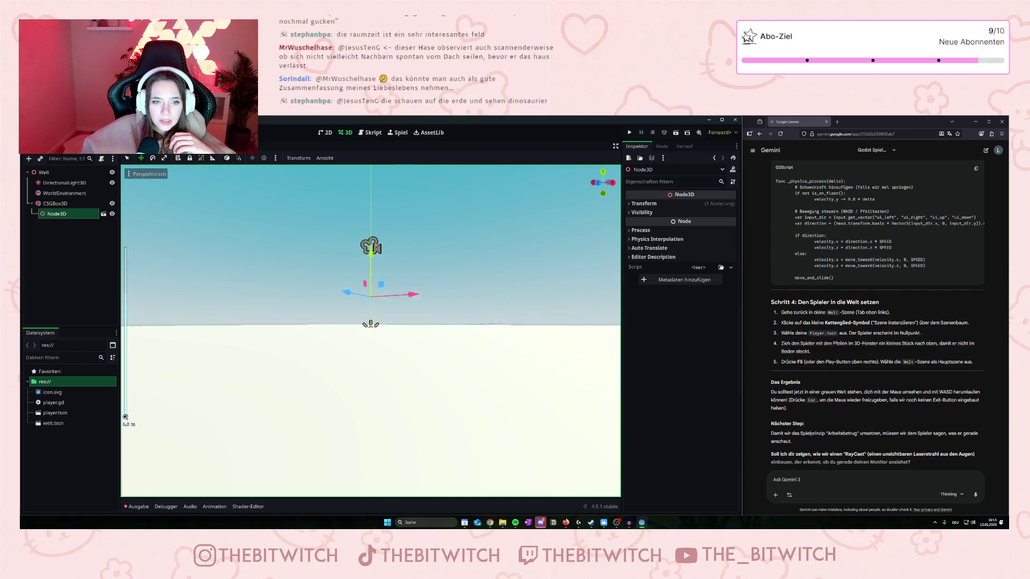
scroll(371, 288, down, 15)
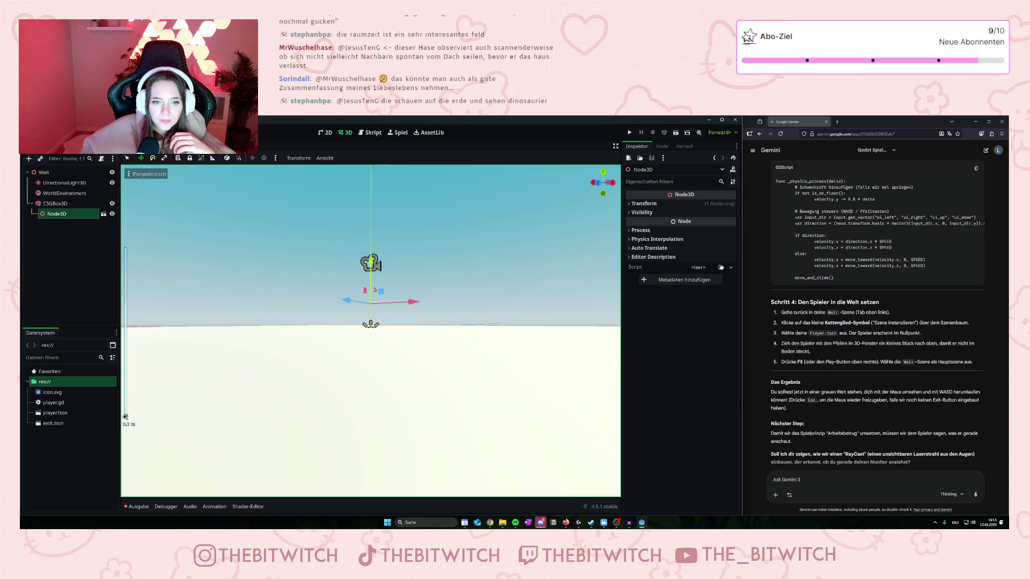
scroll(379, 284, up, 12)
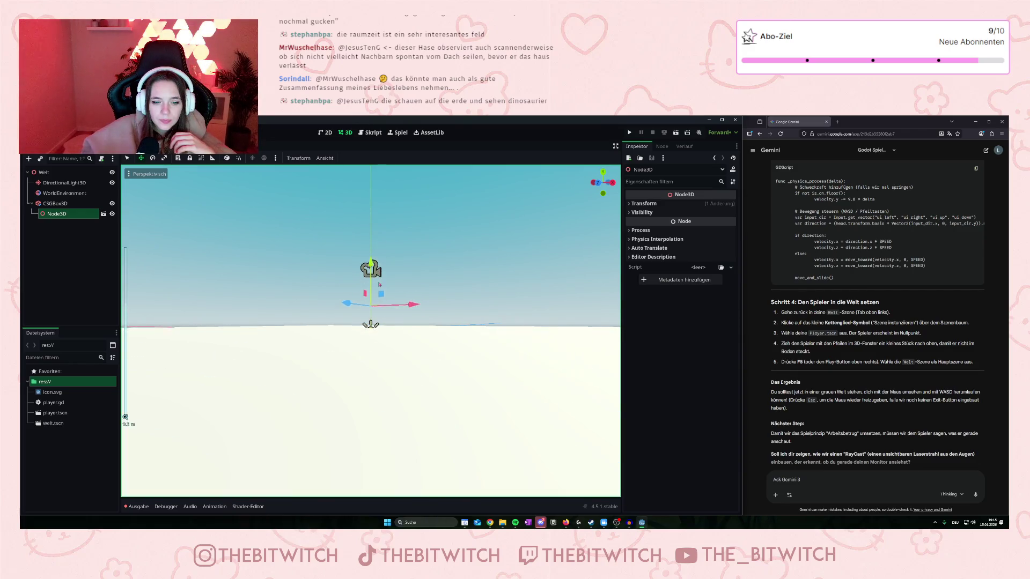
scroll(379, 303, down, 14)
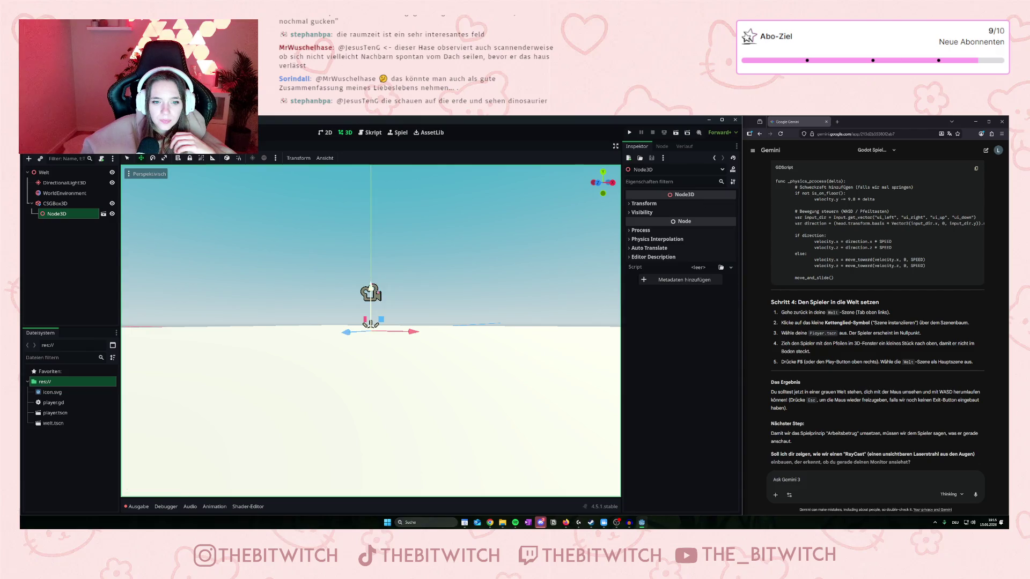
scroll(378, 304, up, 7)
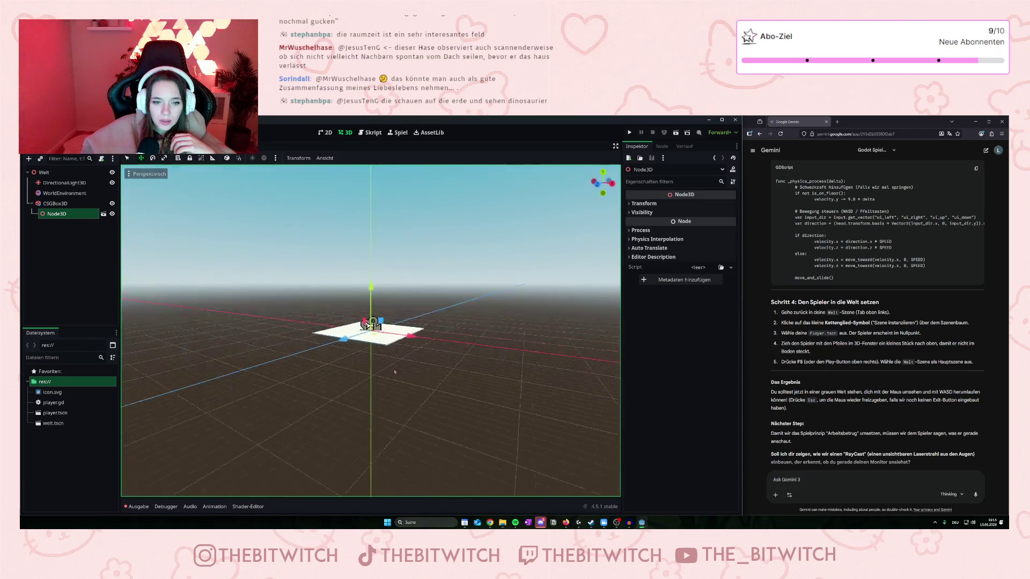
scroll(385, 339, up, 8)
scroll(386, 338, down, 7)
scroll(388, 336, up, 11)
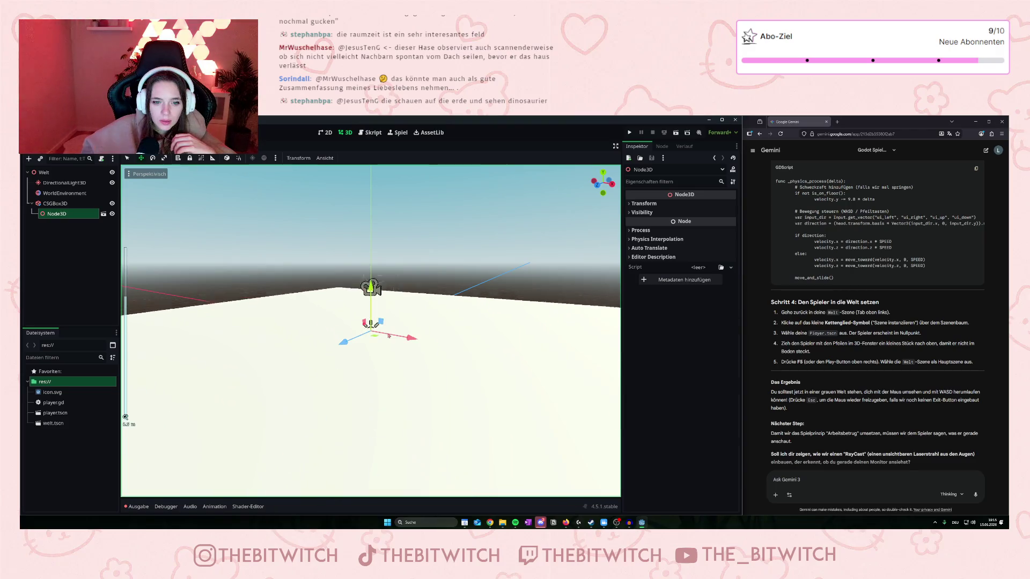
scroll(389, 335, down, 15)
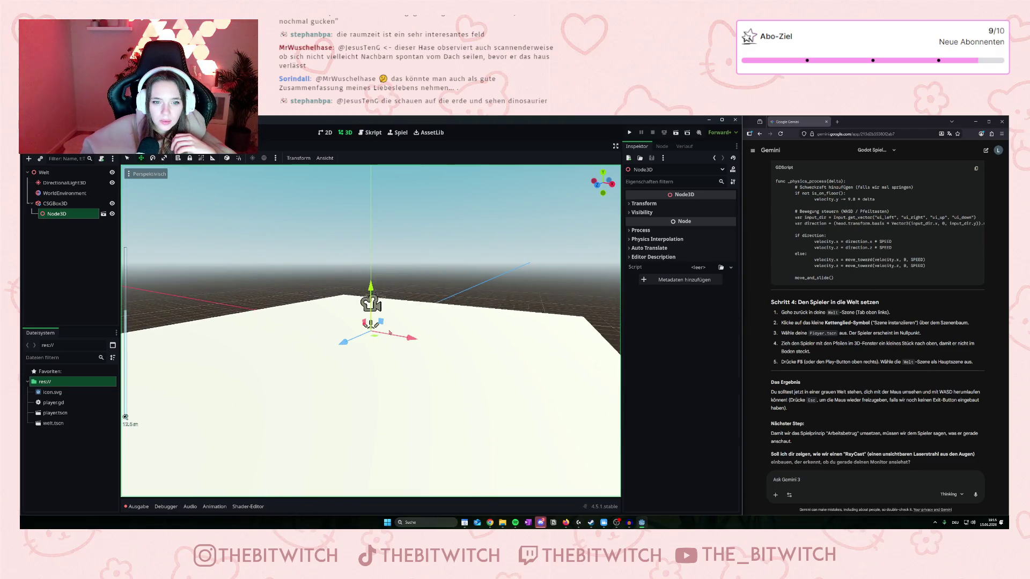
scroll(416, 362, down, 4)
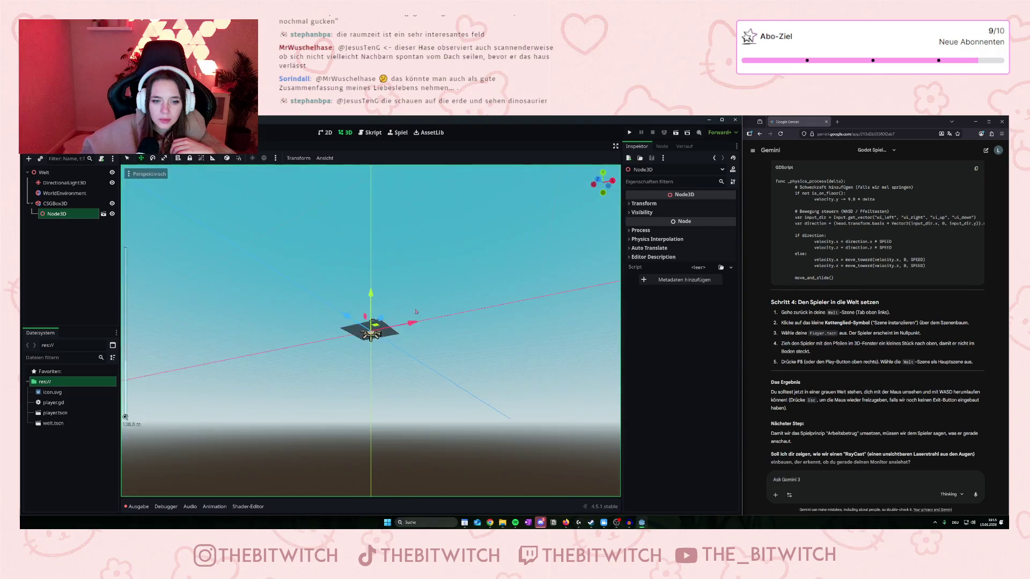
scroll(395, 334, up, 12)
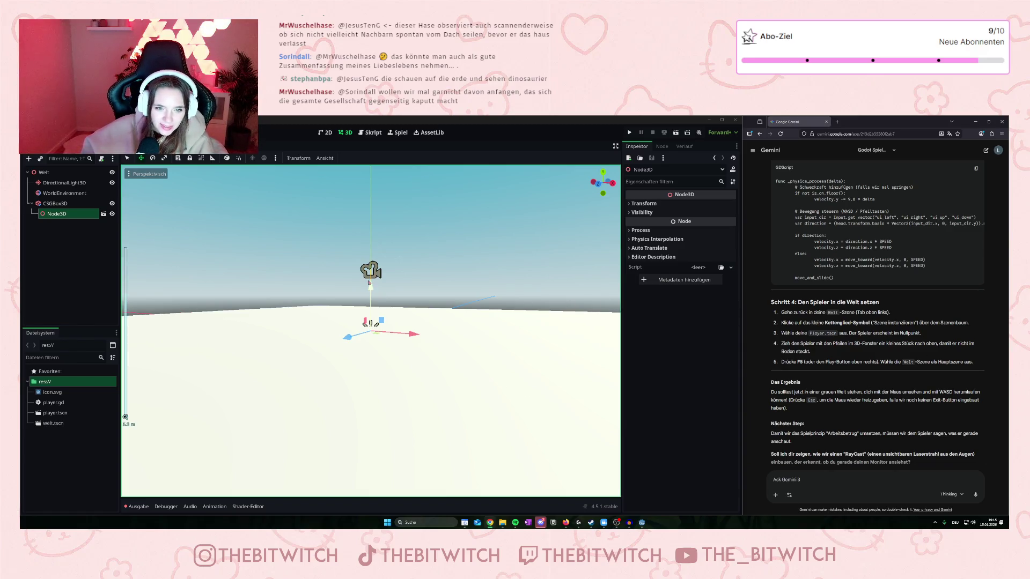
Drag the Node3D back down onto the floor plane.
mouse_move(373, 283)
mouse_down()
mouse_move(371, 191)
mouse_move(376, 375)
mouse_move(388, 424)
mouse_move(387, 376)
mouse_up()
scroll(371, 292, down, 3)
scroll(371, 322, down, 3)
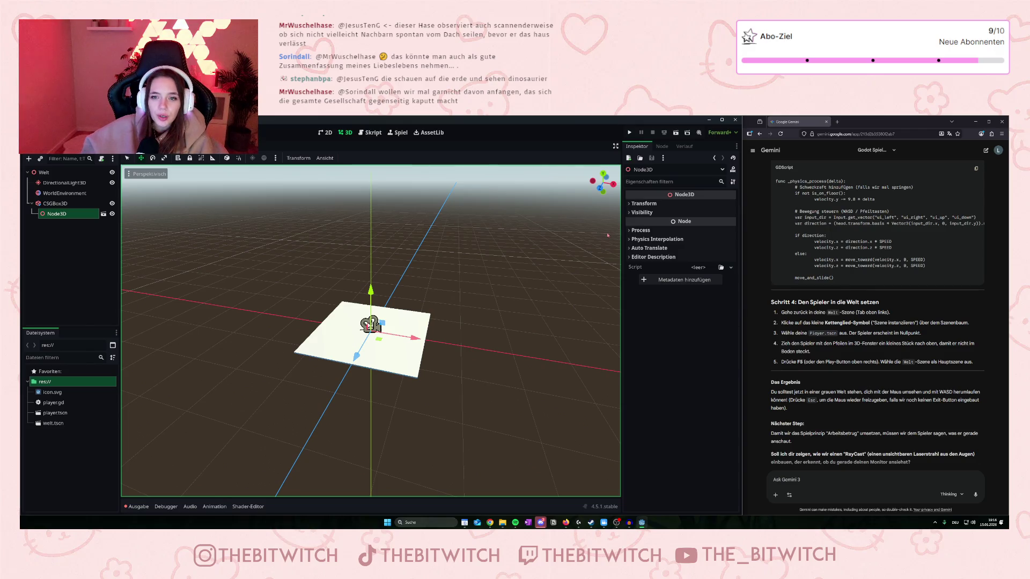
Run with the current scene as main scene, then add the colon after is_on_floor() and save.
click(630, 132)
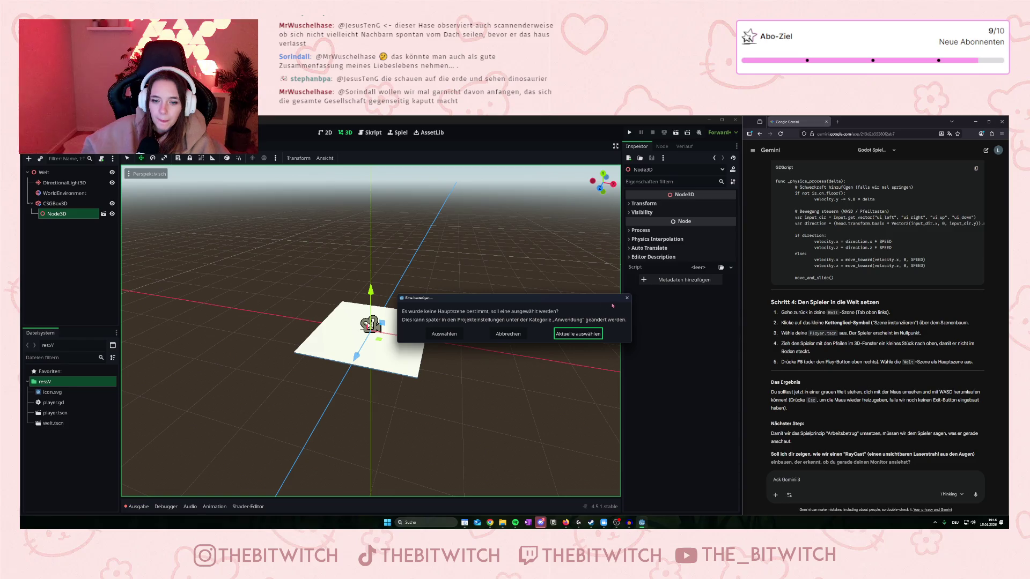
click(597, 334)
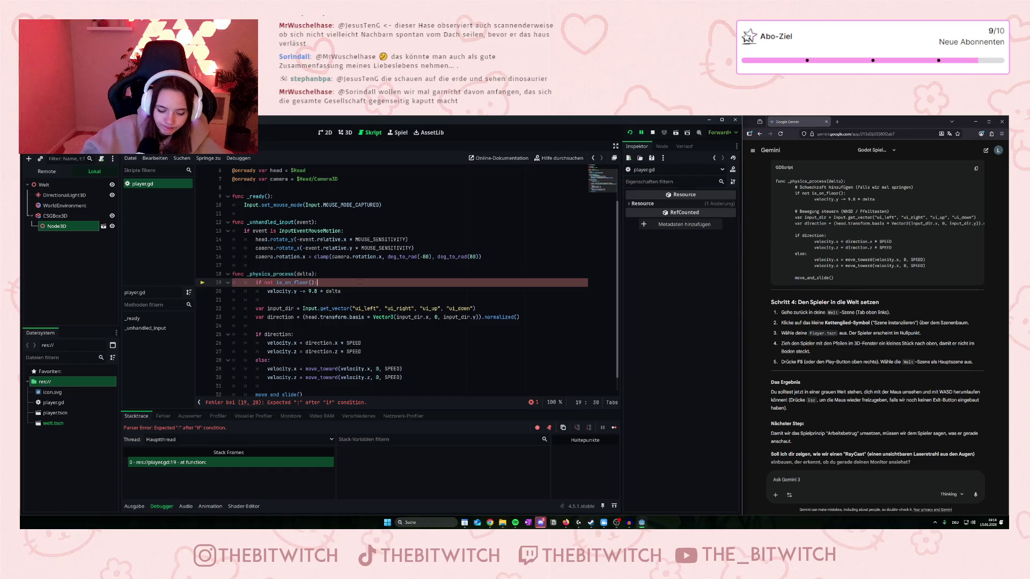
text(:)
click(374, 309)
key(ctrl+s)
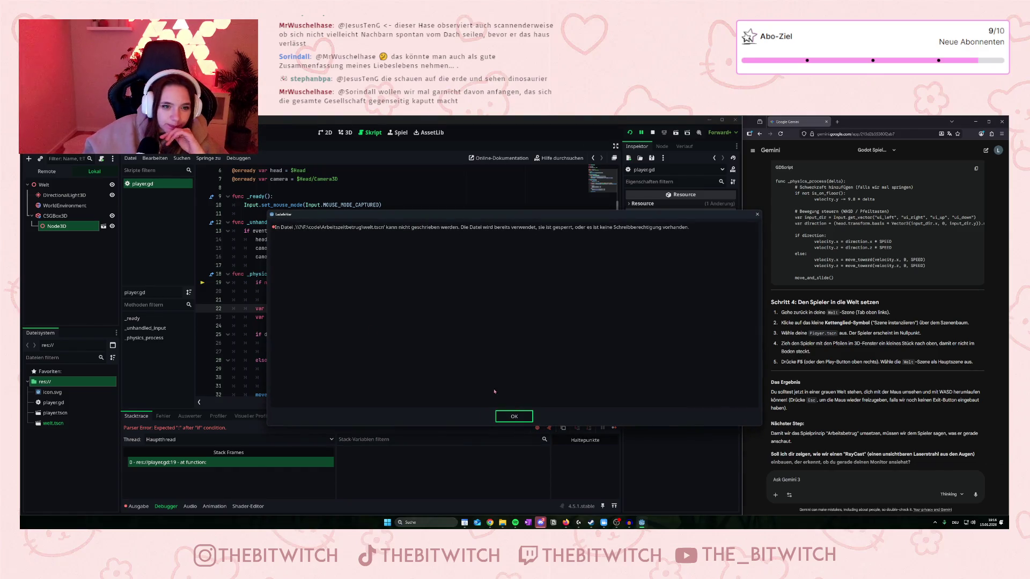
Dismiss the save error, stop the running game and launch it again.
click(514, 416)
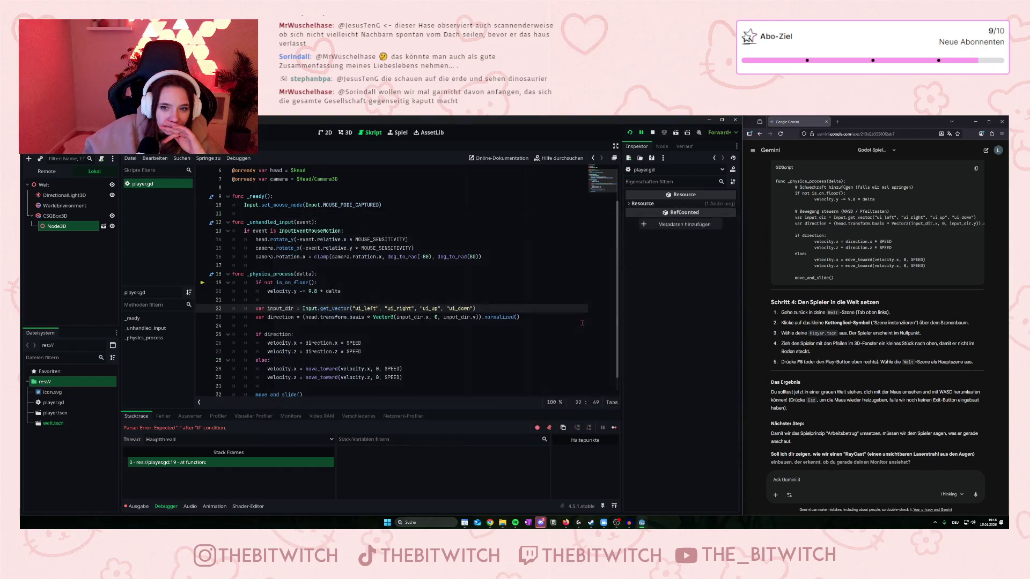
click(653, 133)
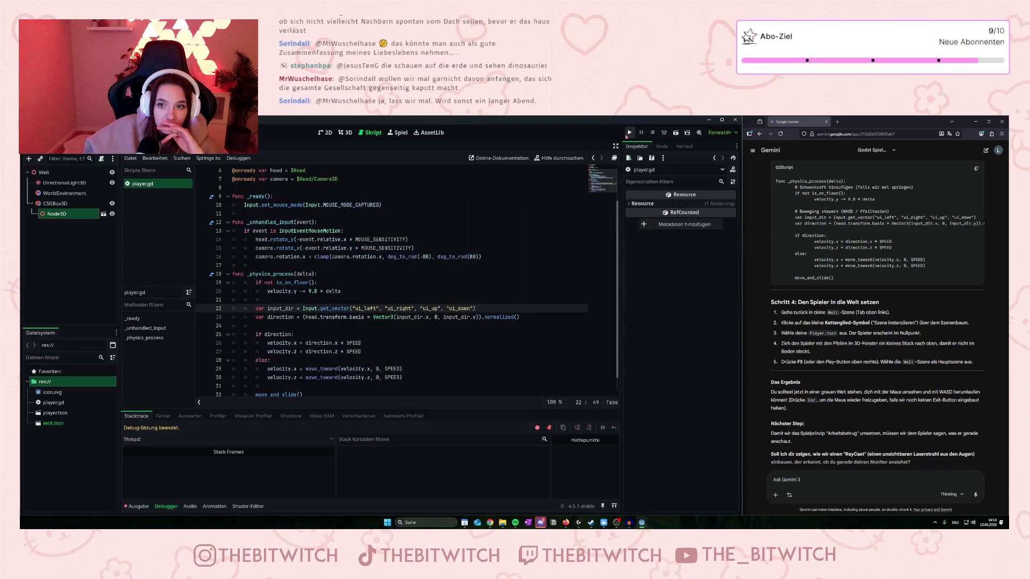
click(629, 133)
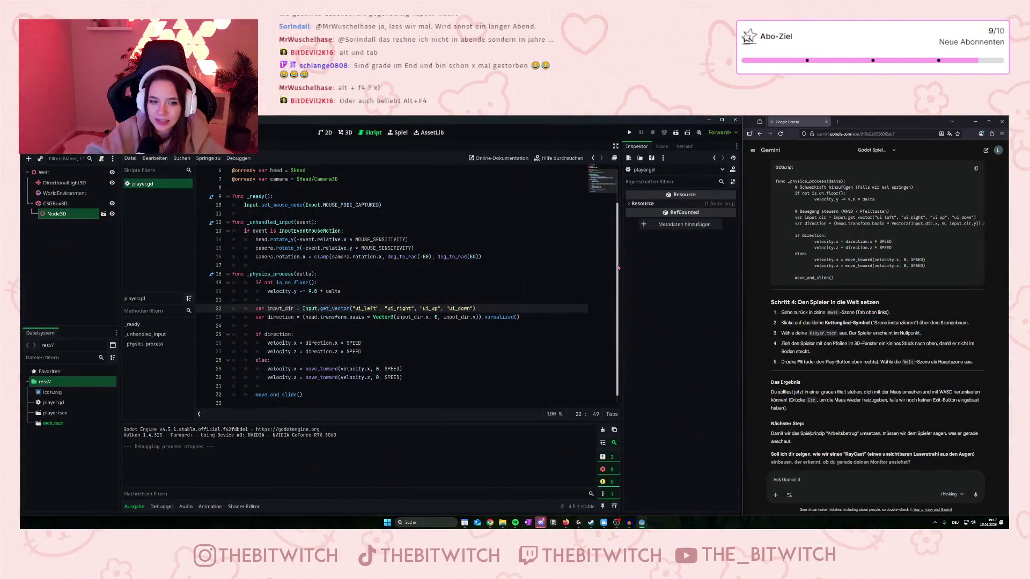
In Gemini, ask for code always to be explained, then begin 'Folgendes Problem: Das bewegen funktioniert nicht'.
click(368, 344)
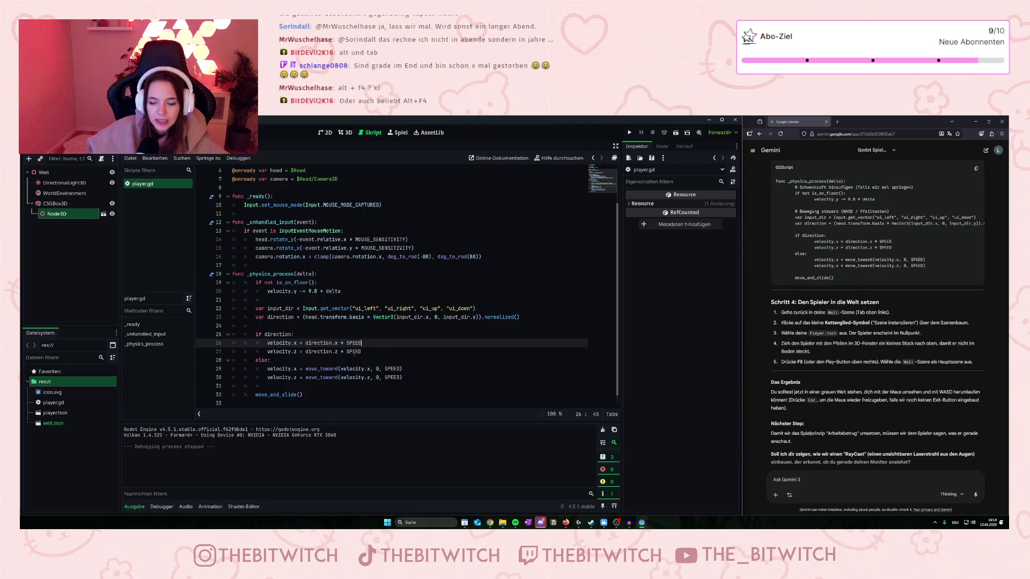
scroll(874, 365, down, 1)
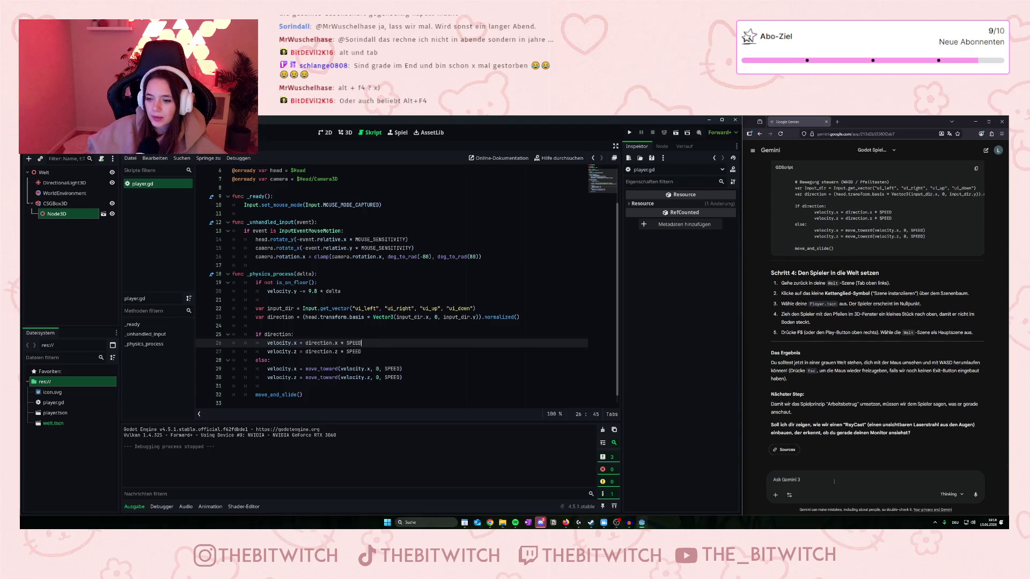
click(791, 487)
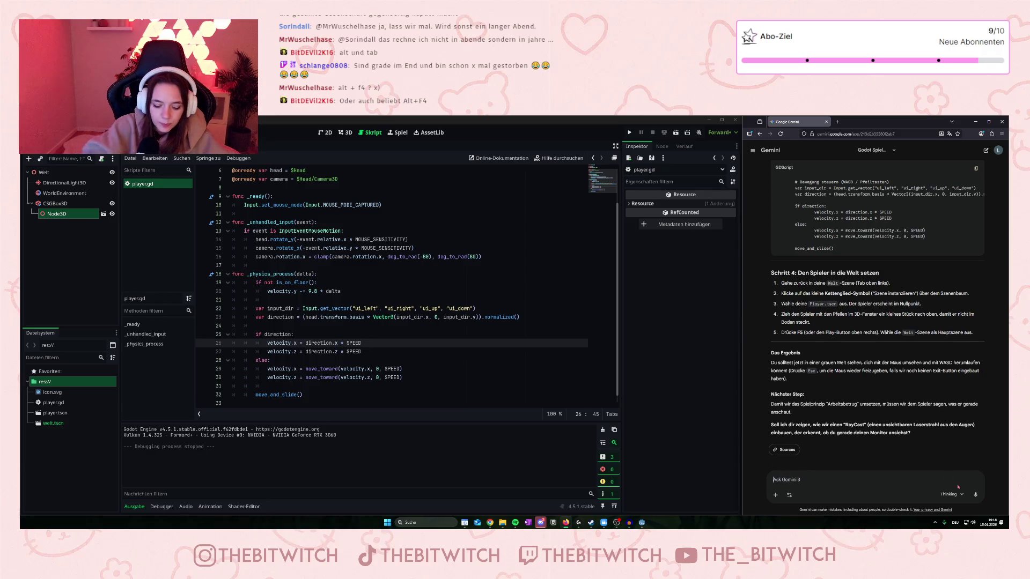
text(Bitte zuk)
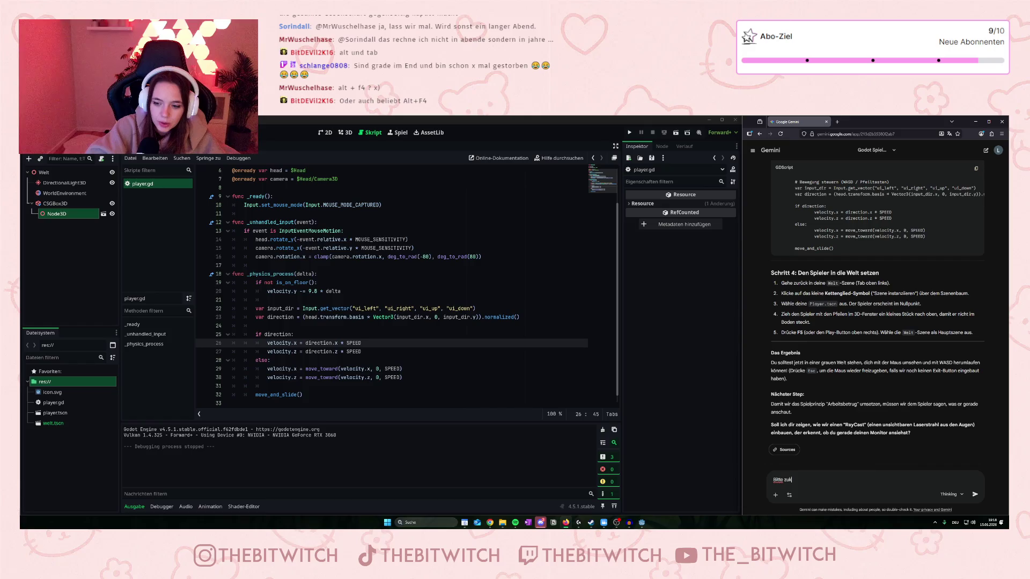
text(ünftig den cod)
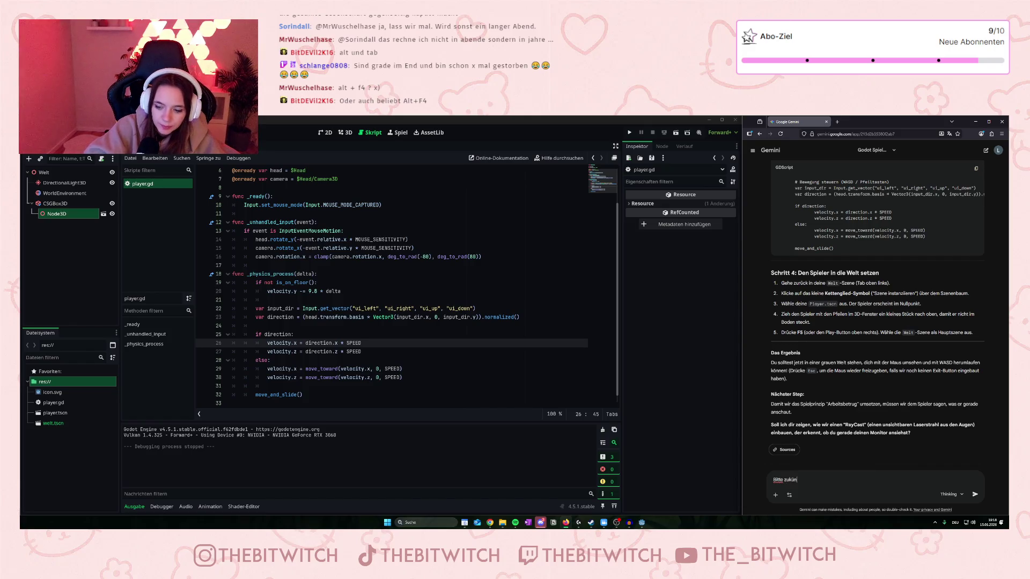
text(e nicht nur gebo)
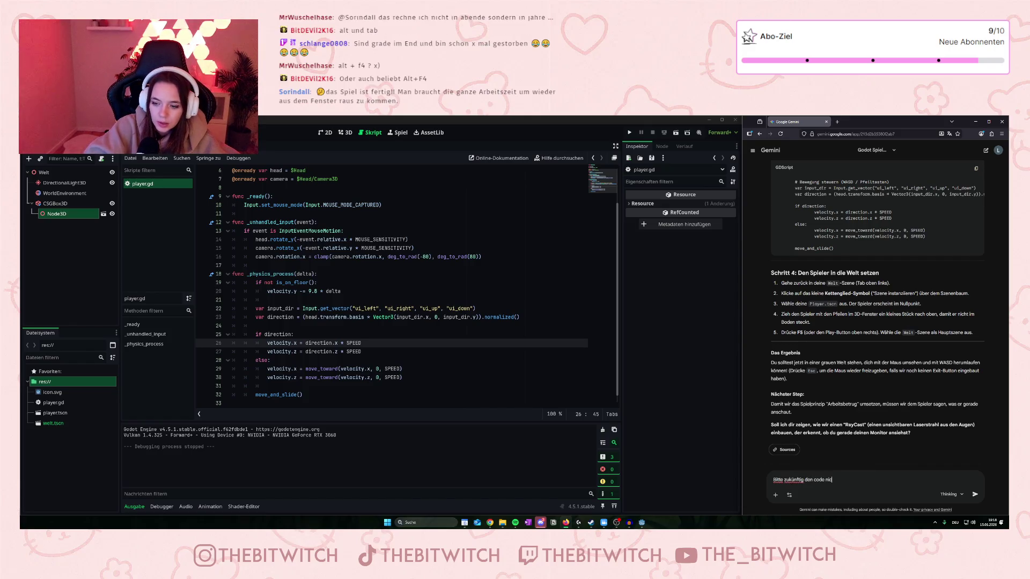
key(BackSpace)
text(en, son)
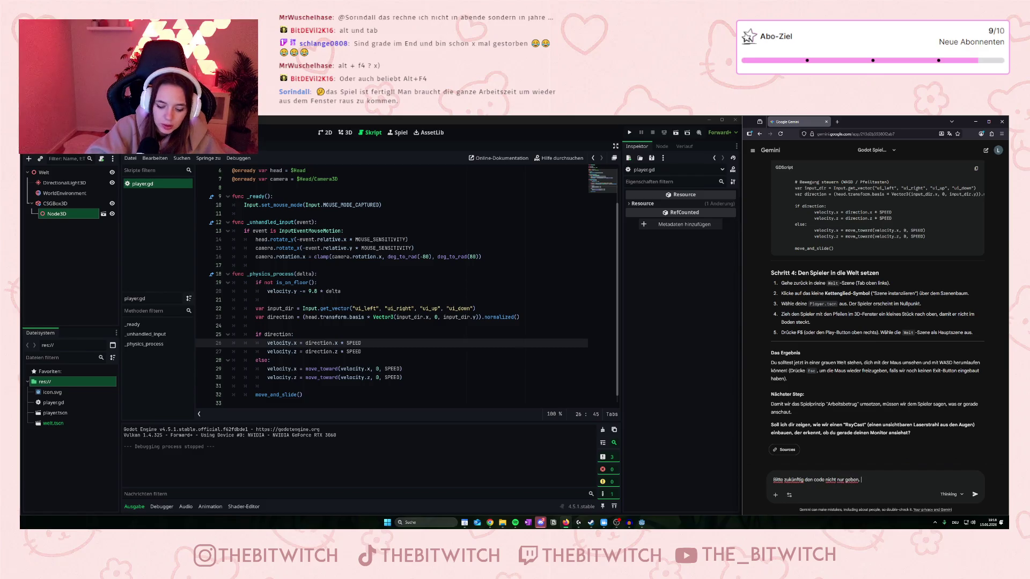
text(dern auch immer erk)
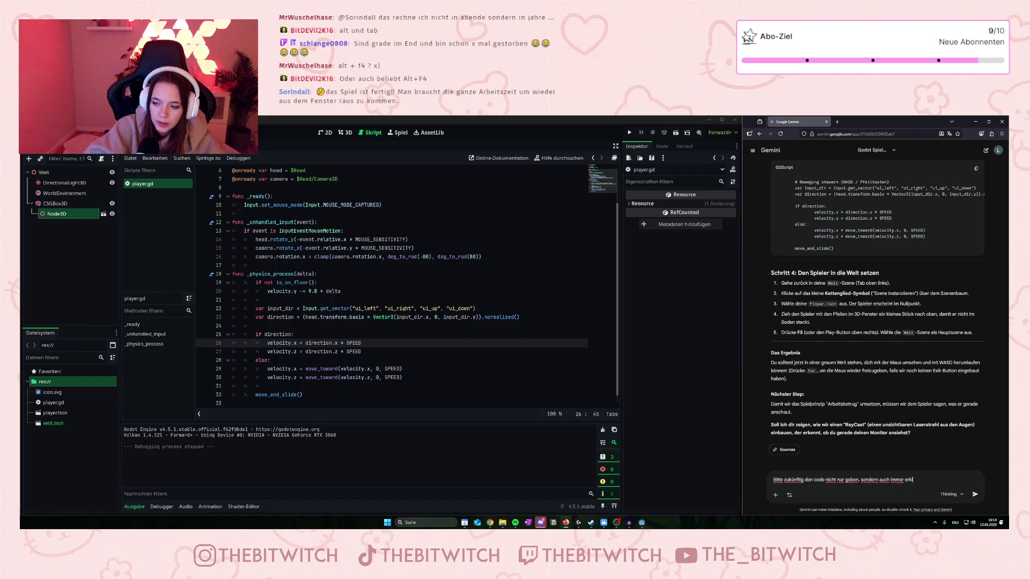
text(lären-)
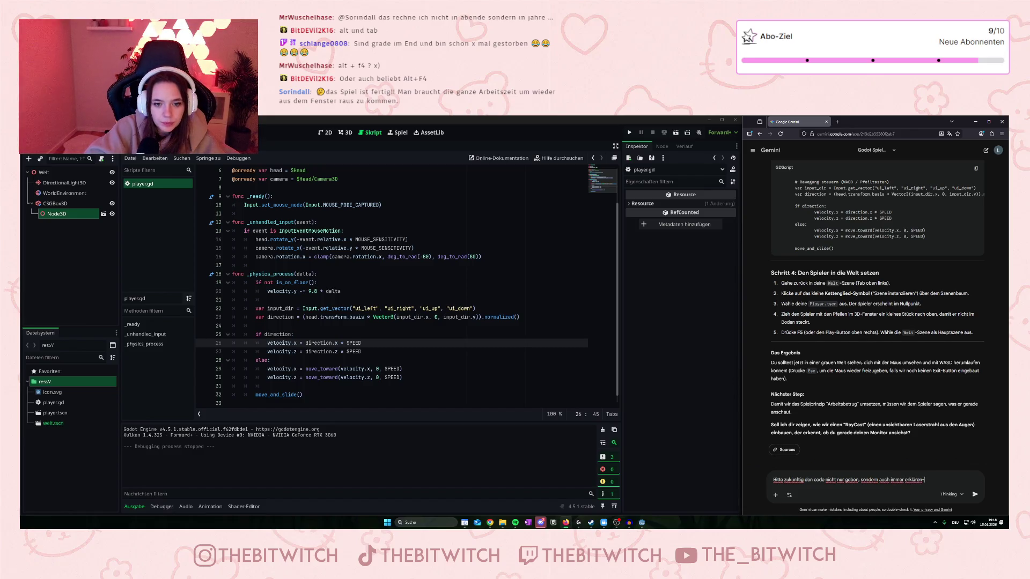
key(shift+Return)
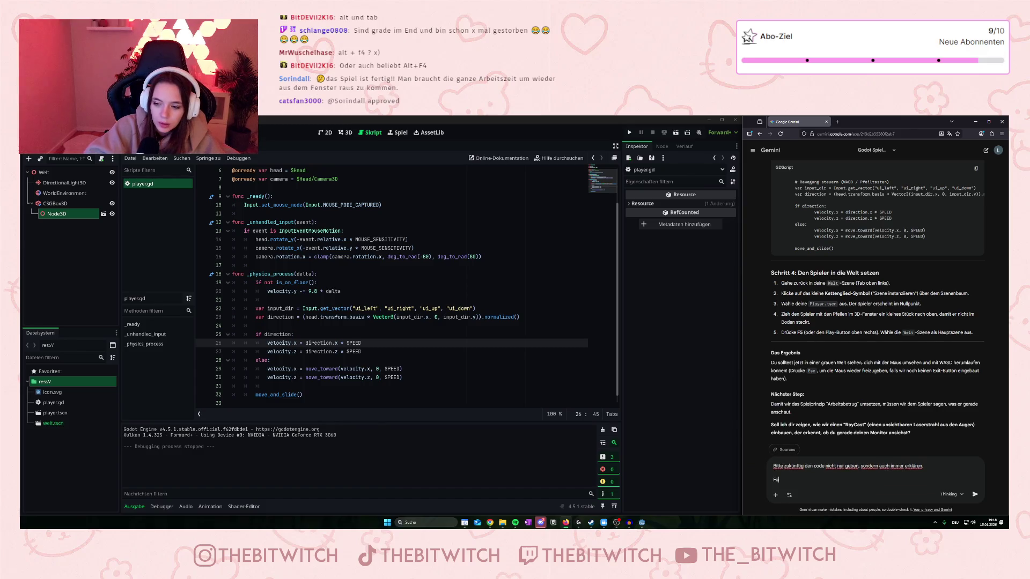
text(lgendes Prob)
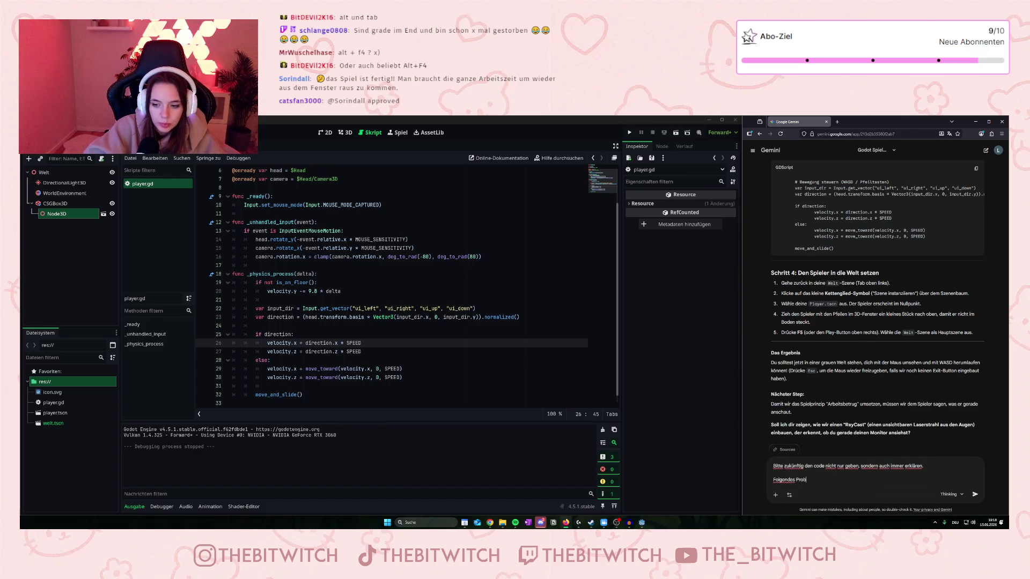
text(lem: Das bew)
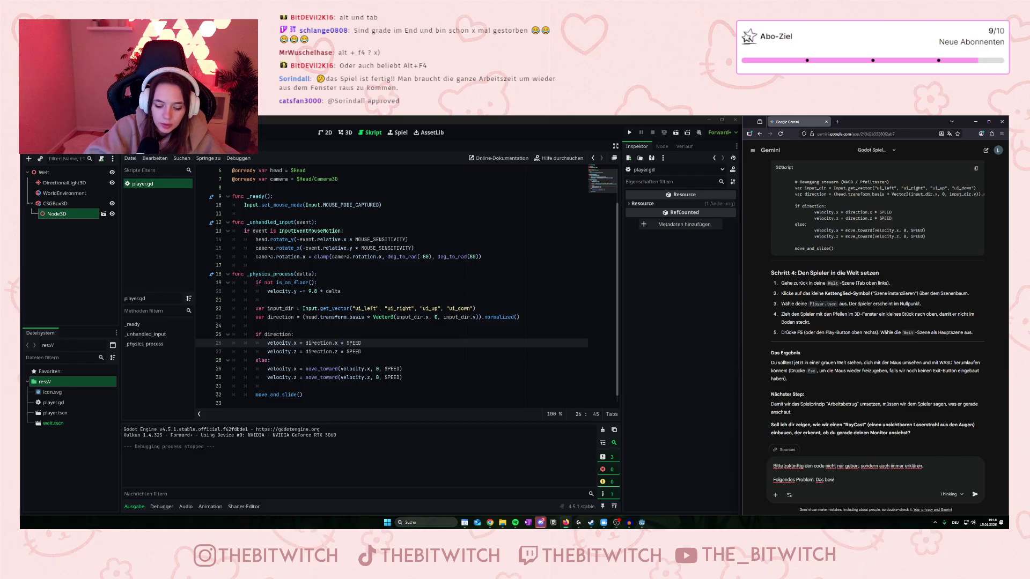
text(egen funktio)
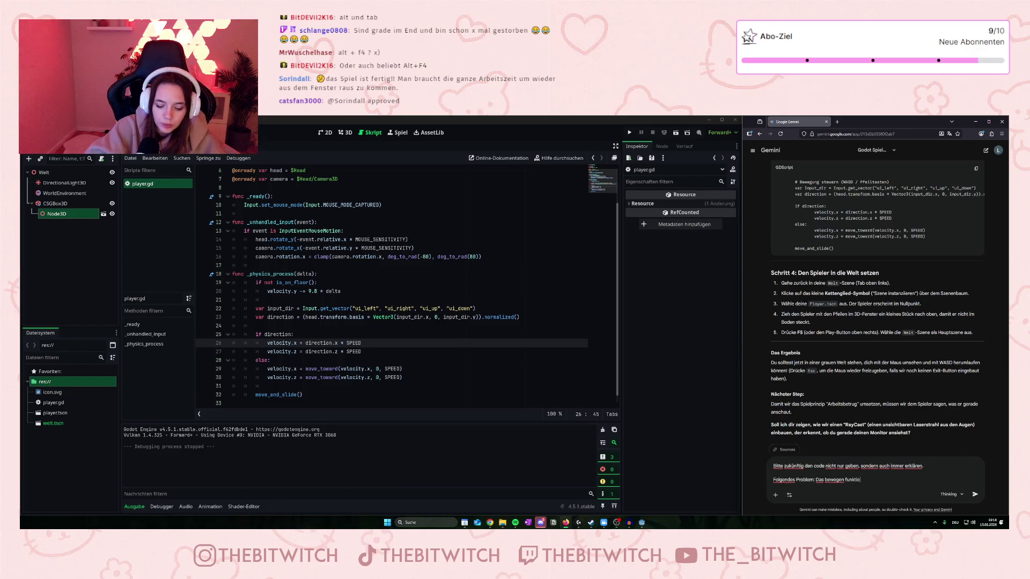
text(niert nichtz)
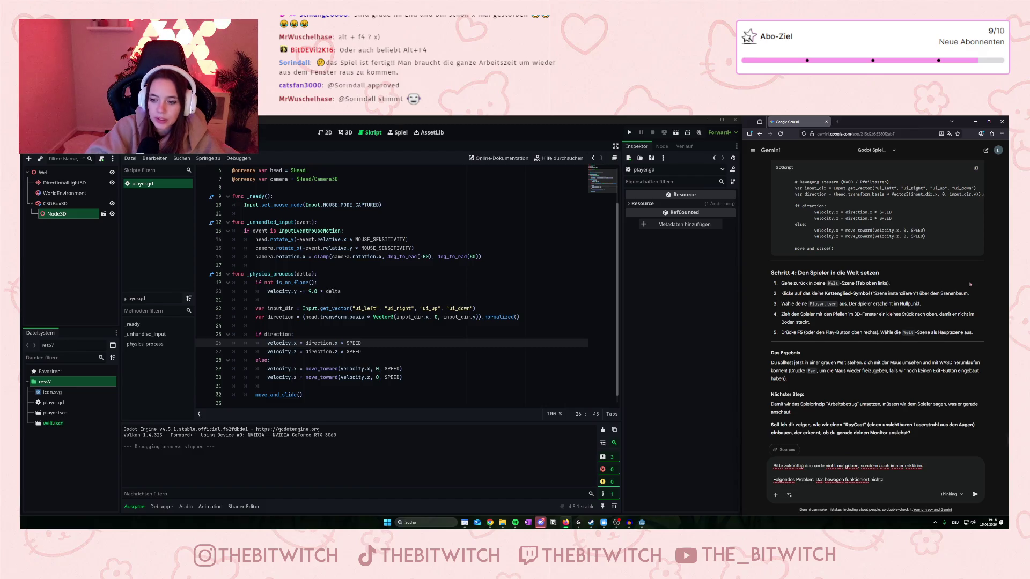
In the 3D view, drag the Node3D up along its Y axis and back down.
click(345, 133)
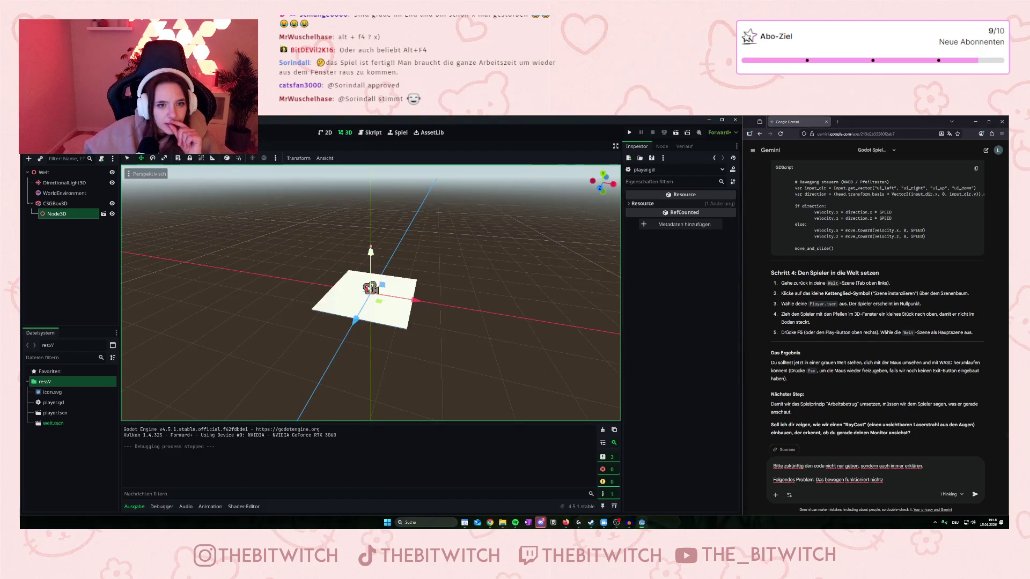
scroll(375, 287, up, 5)
scroll(378, 278, down, 2)
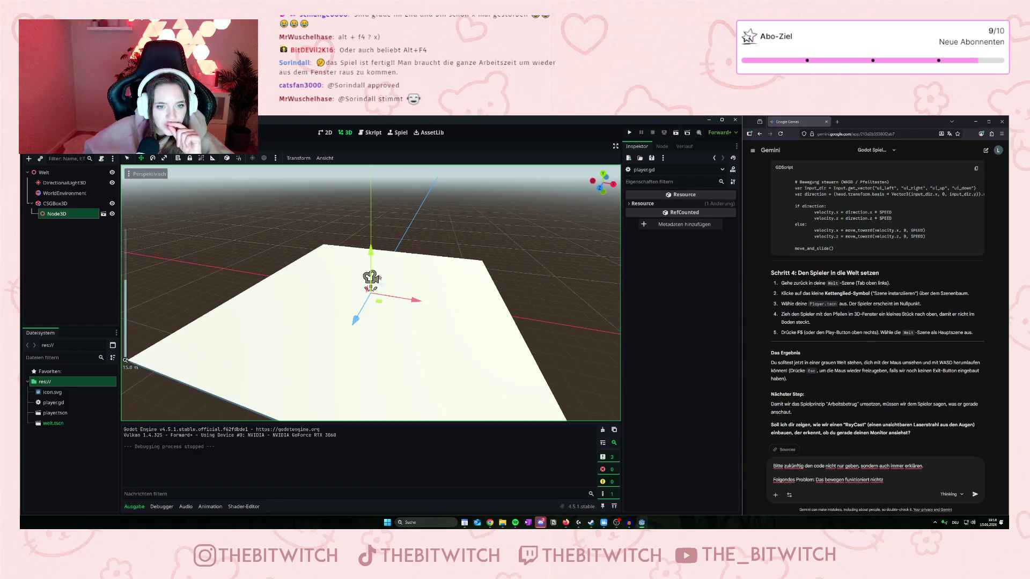
drag(372, 253, 374, 230)
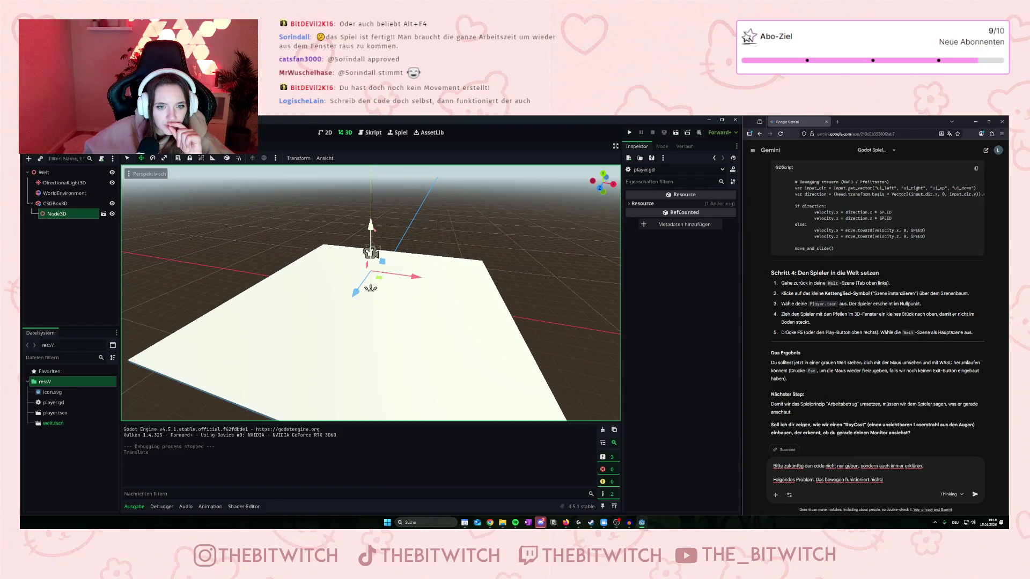
scroll(374, 230, up, 4)
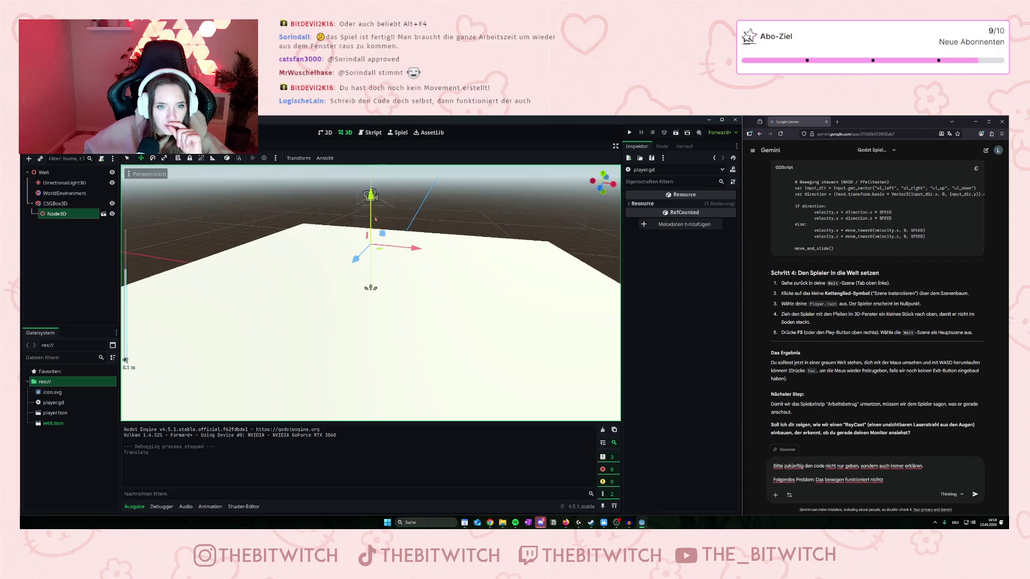
scroll(375, 217, down, 1)
drag(371, 201, 371, 230)
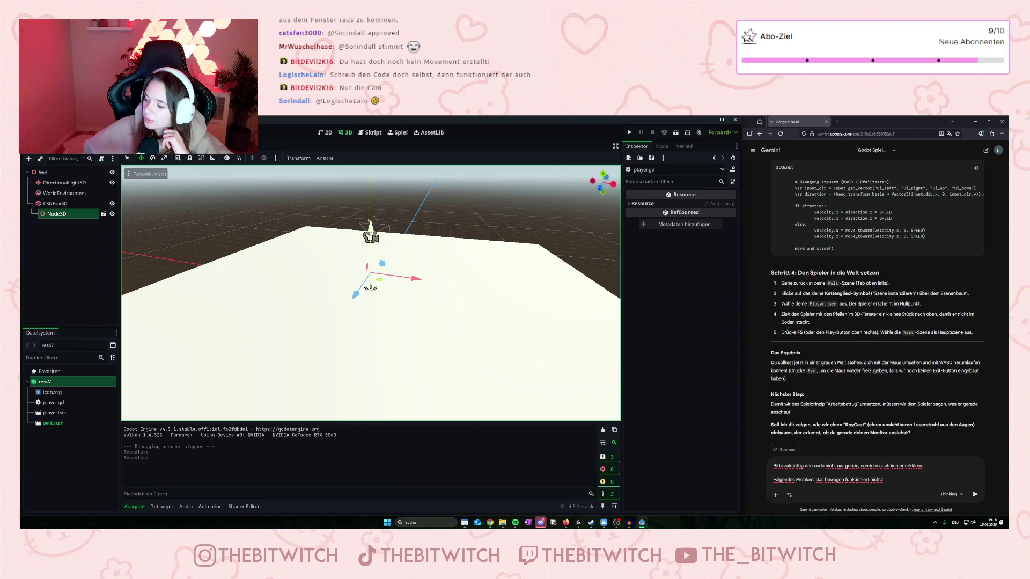
scroll(843, 311, up, 2)
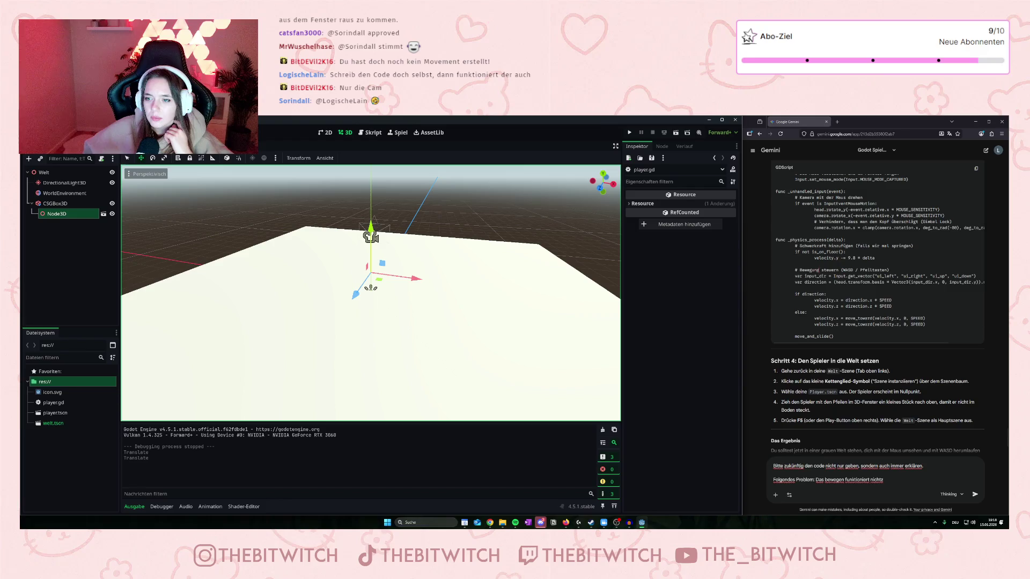
drag(869, 281, 912, 421)
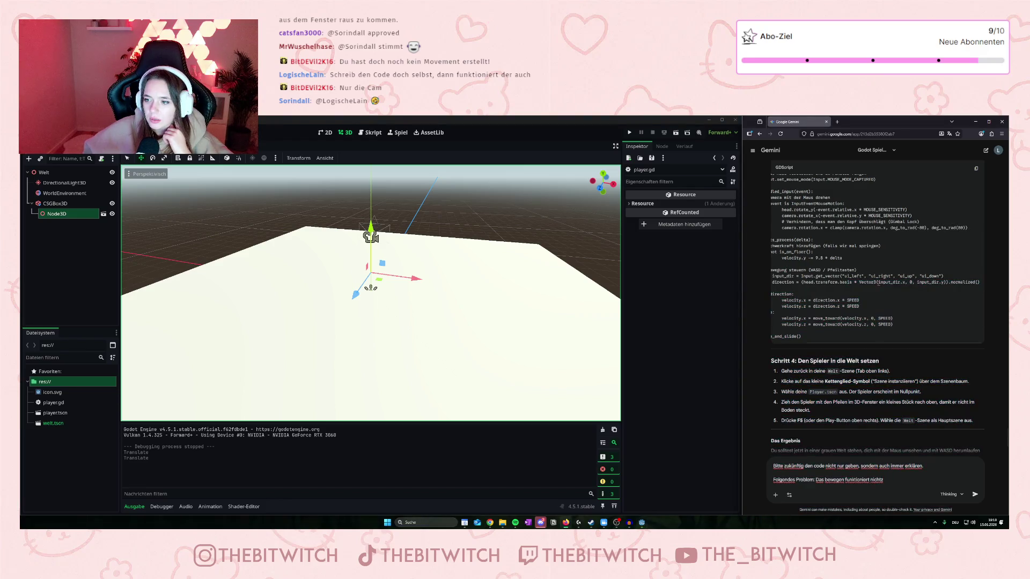
click(869, 281)
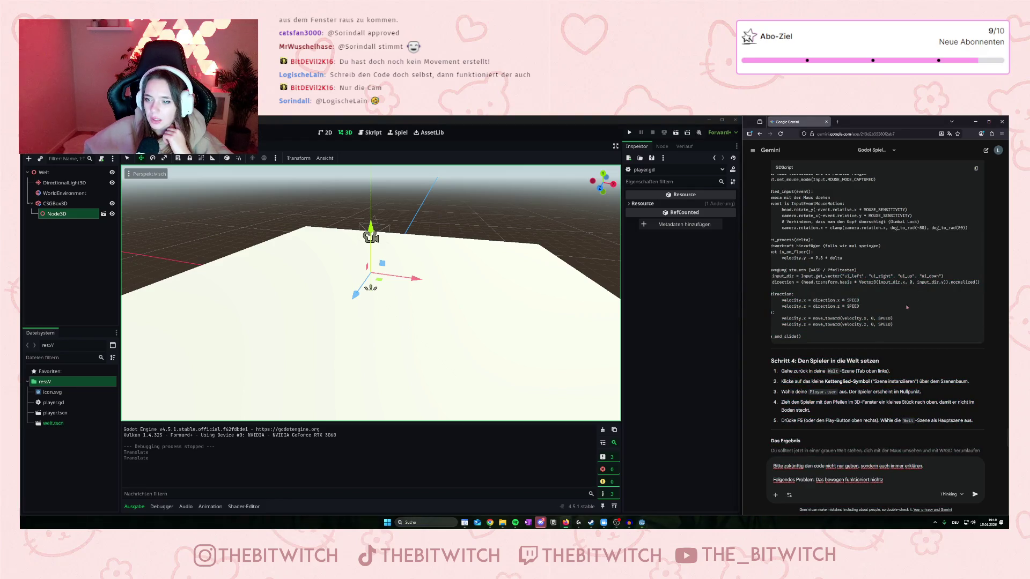
scroll(849, 347, left, 2)
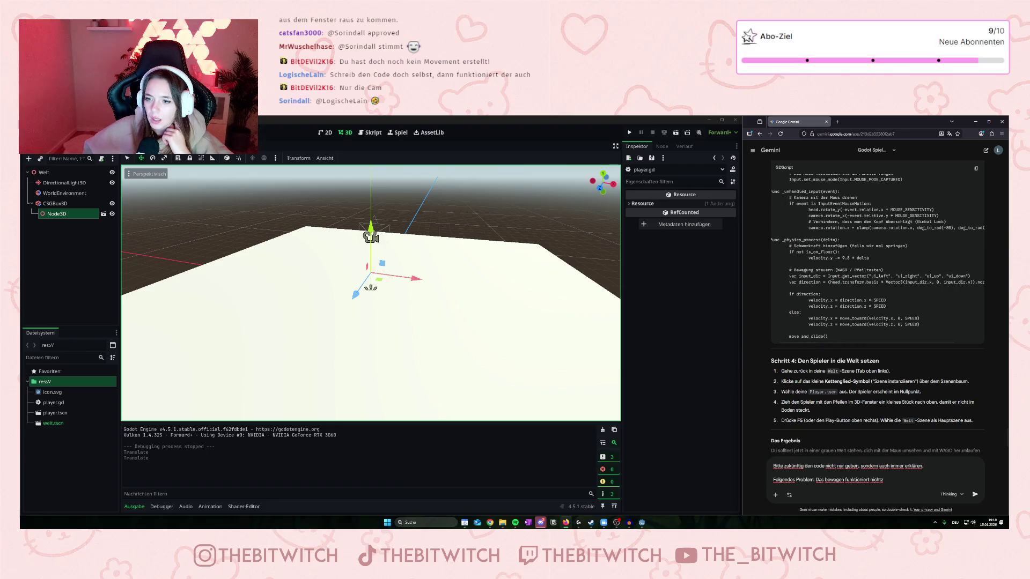
drag(828, 276, 972, 277)
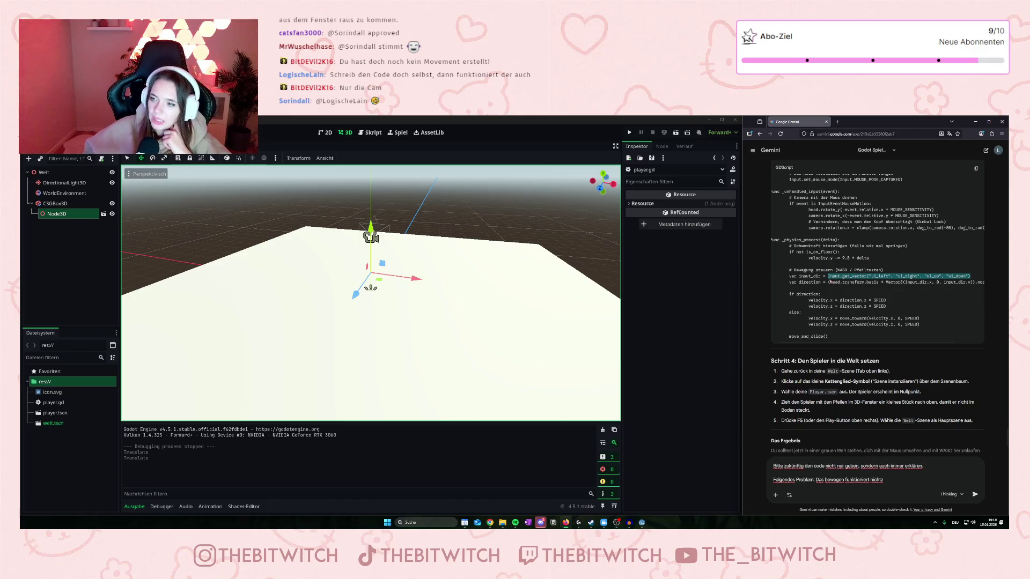
click(803, 269)
drag(800, 277, 972, 278)
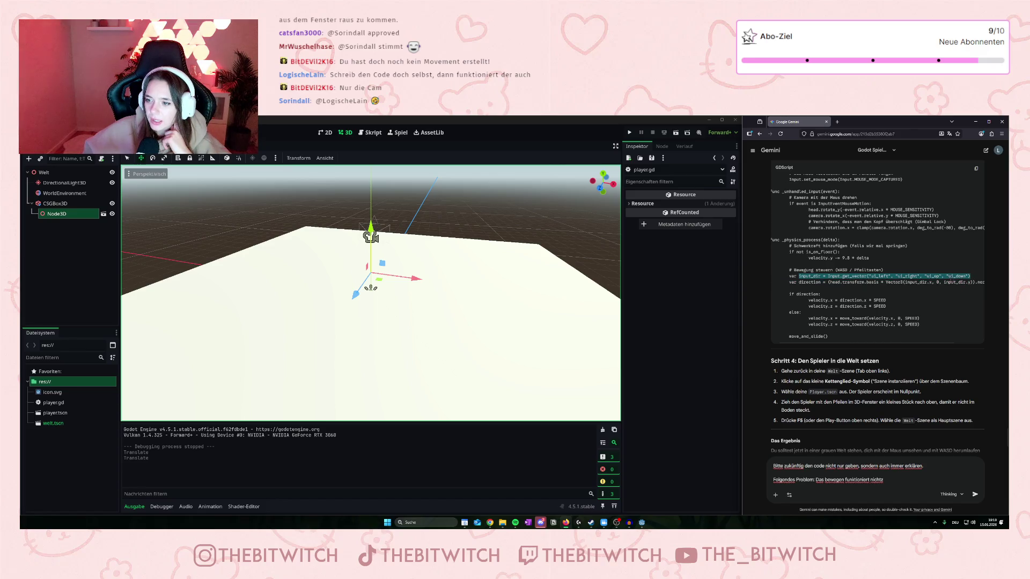
scroll(858, 301, up, 2)
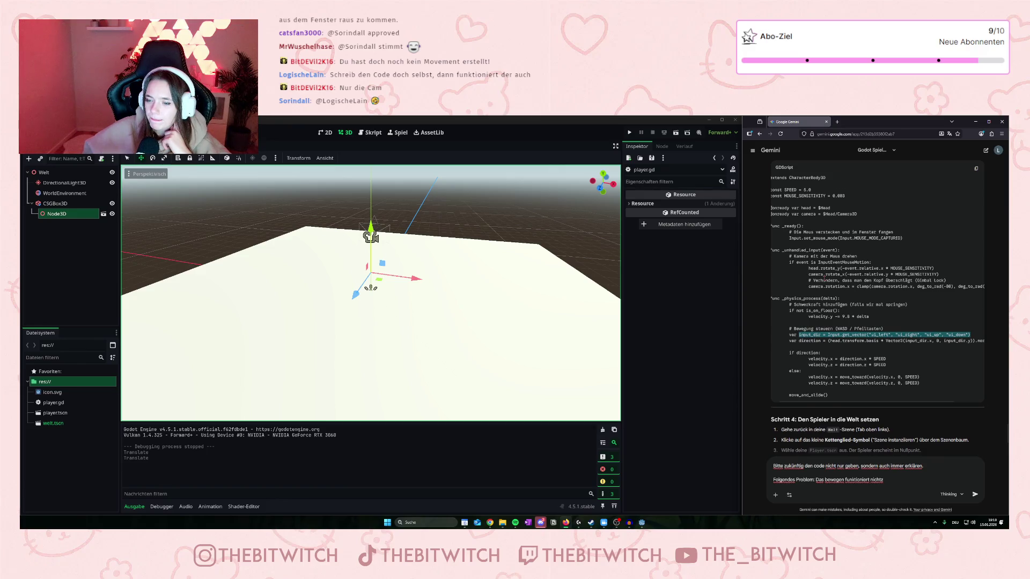
scroll(824, 279, down, 5)
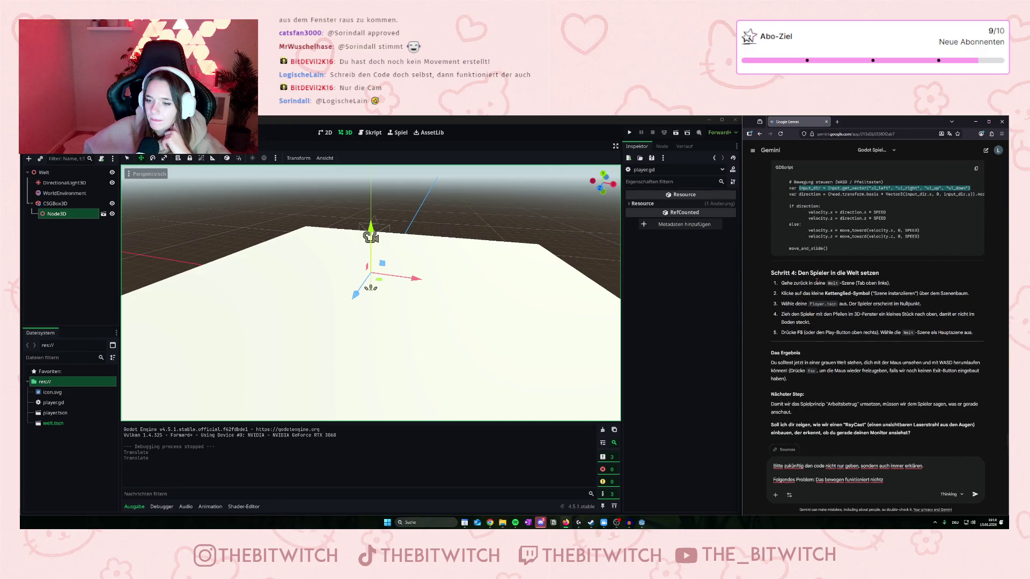
scroll(816, 284, down, 1)
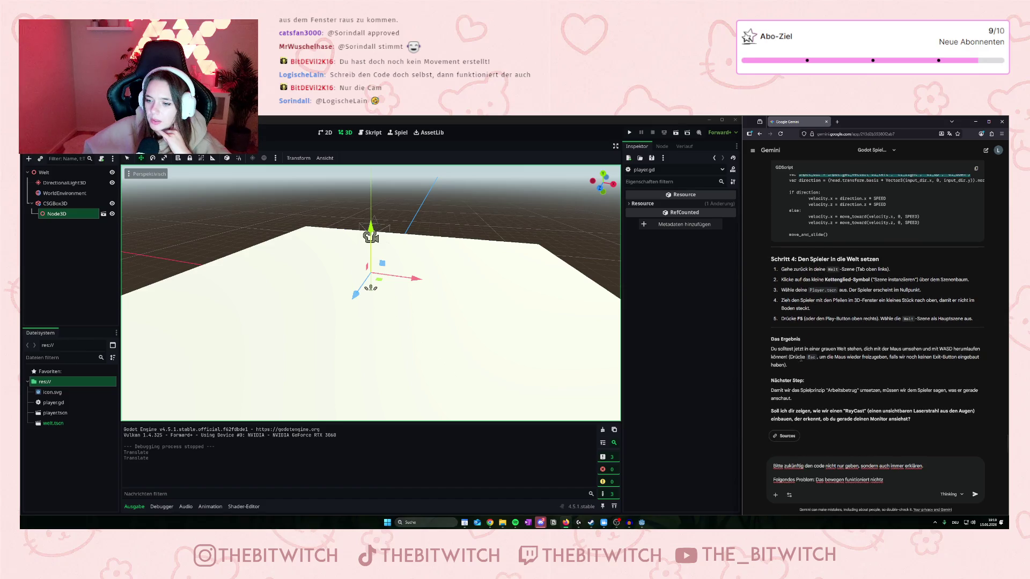
click(894, 476)
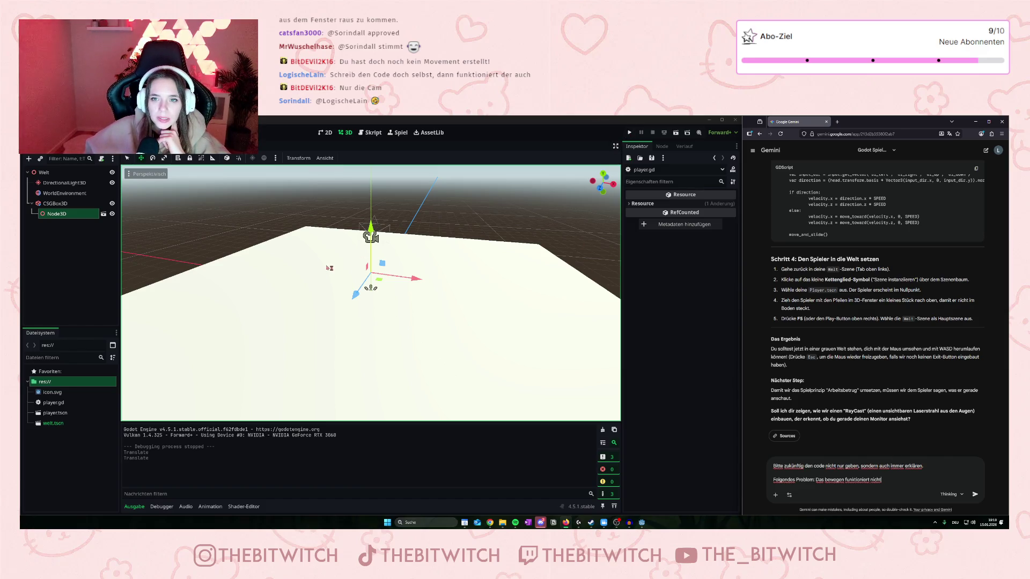
click(626, 132)
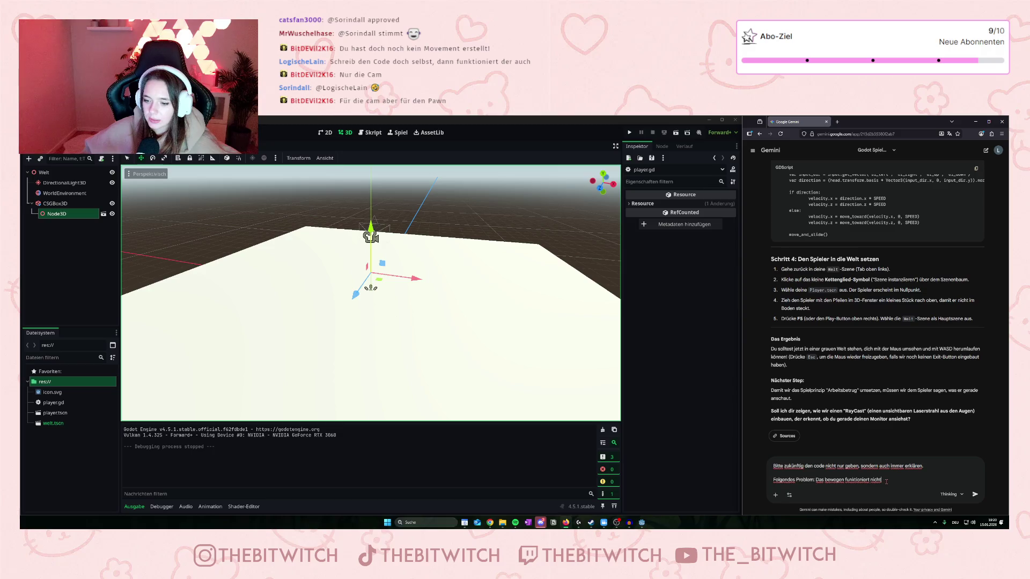
Finish the note that Esc doesn't free the mouse and send the message to Gemini.
text(nd mit d)
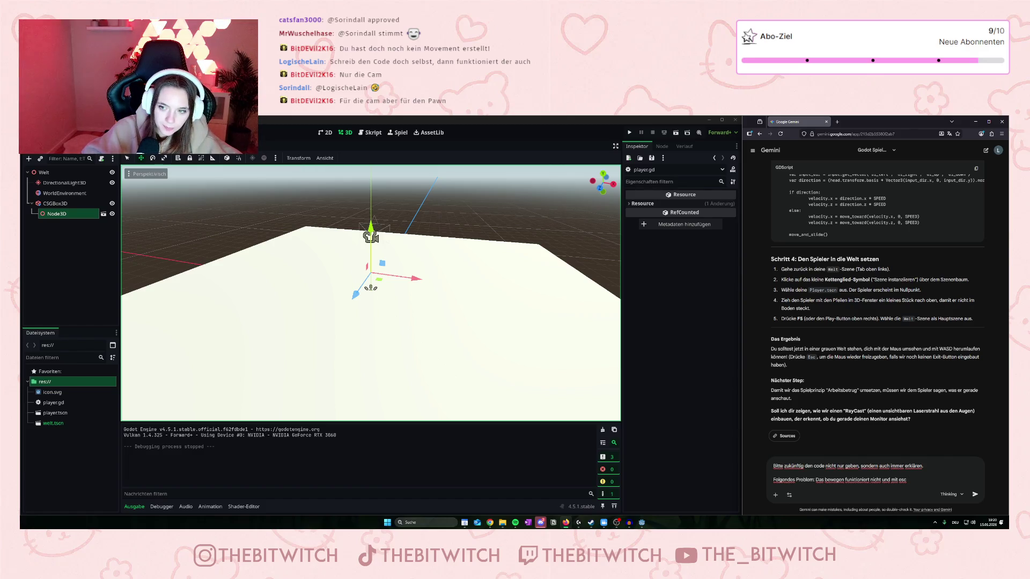
text(n ich nicht die )
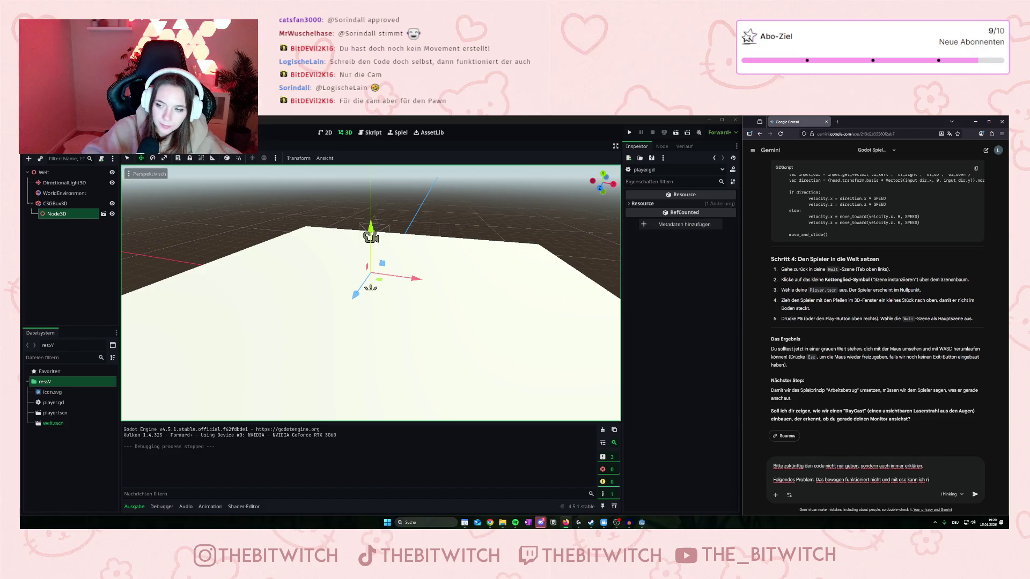
text(maus befriee)
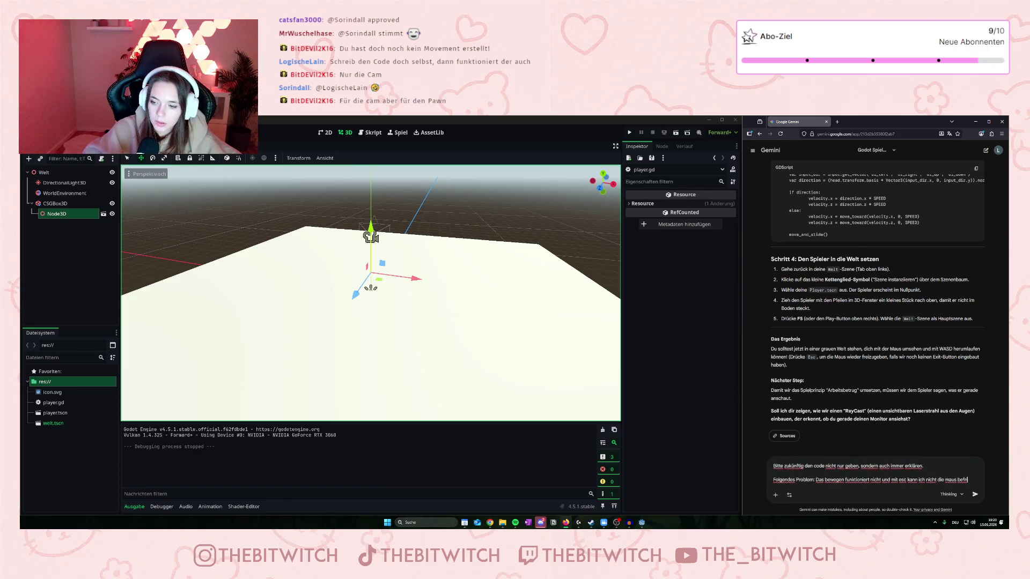
key(BackSpace)
key(BackSpace)
key(BackSpace)
text(eien)
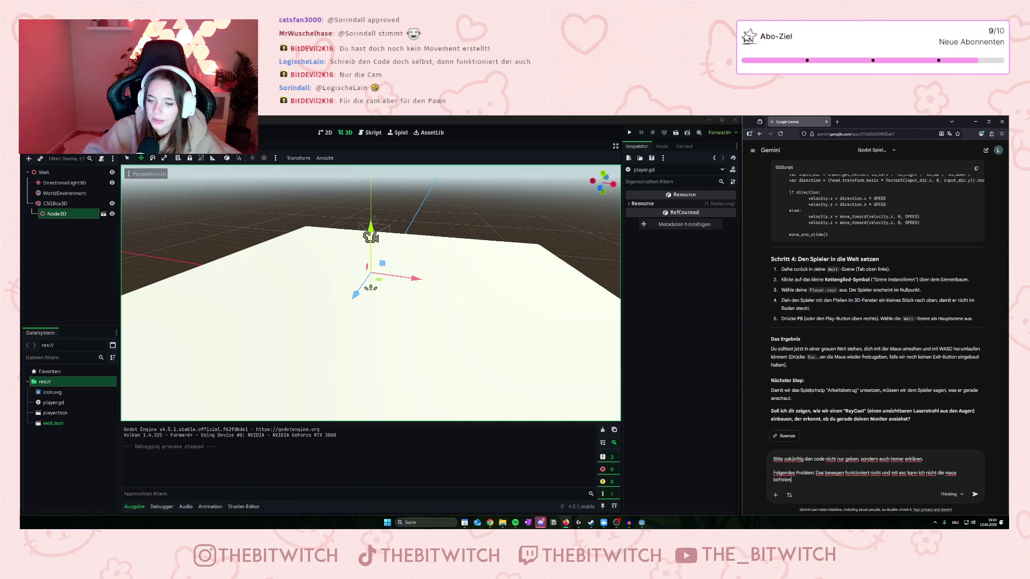
key(Return)
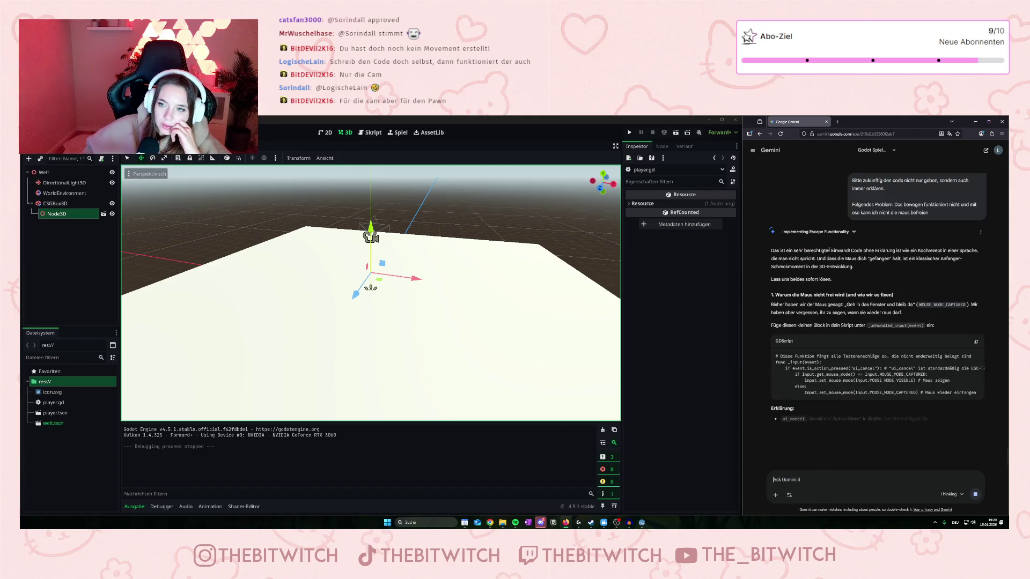
Scroll through Gemini's reply to read the _input code and the WASD input-map steps.
scroll(843, 261, down, 1)
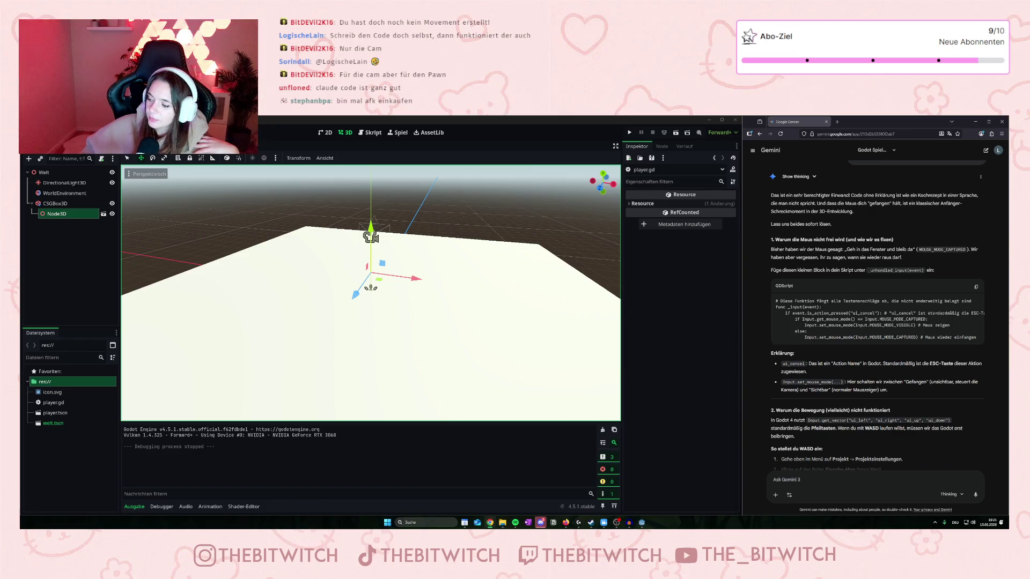
Drag the node along its Y axis, then cancel so it returns to its original position.
scroll(409, 306, up, 5)
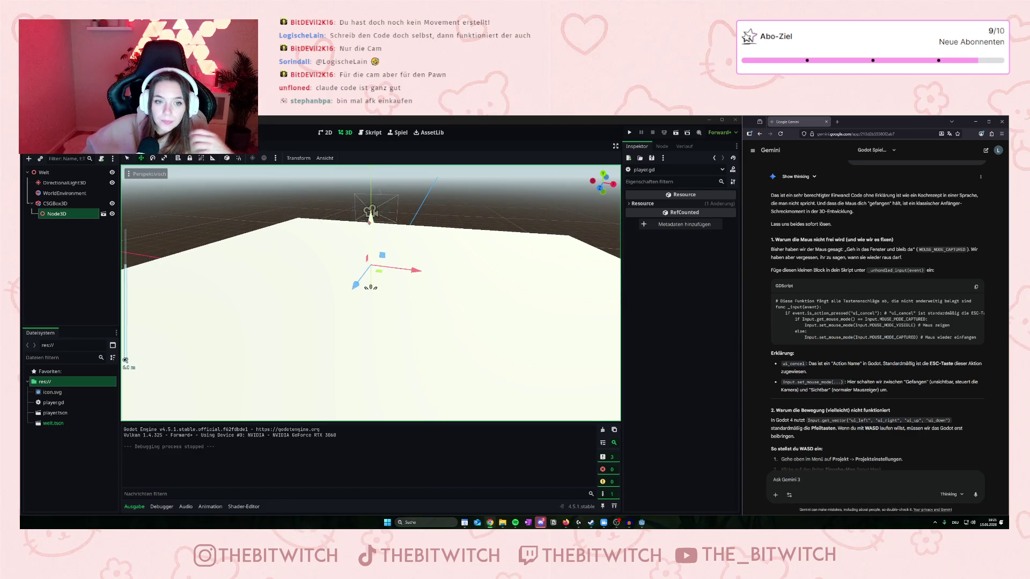
drag(370, 226, 371, 225)
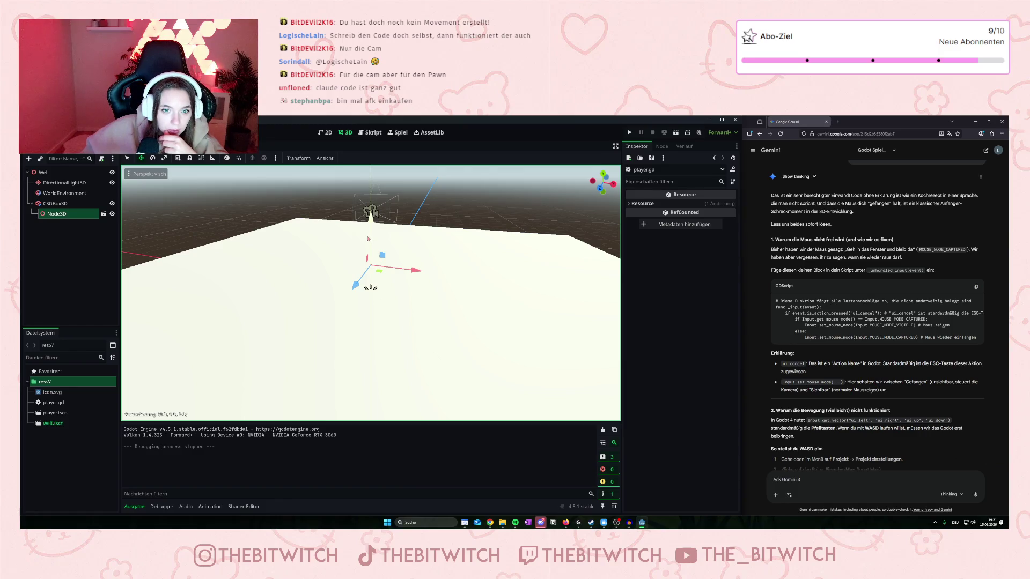
drag(369, 239, 368, 243)
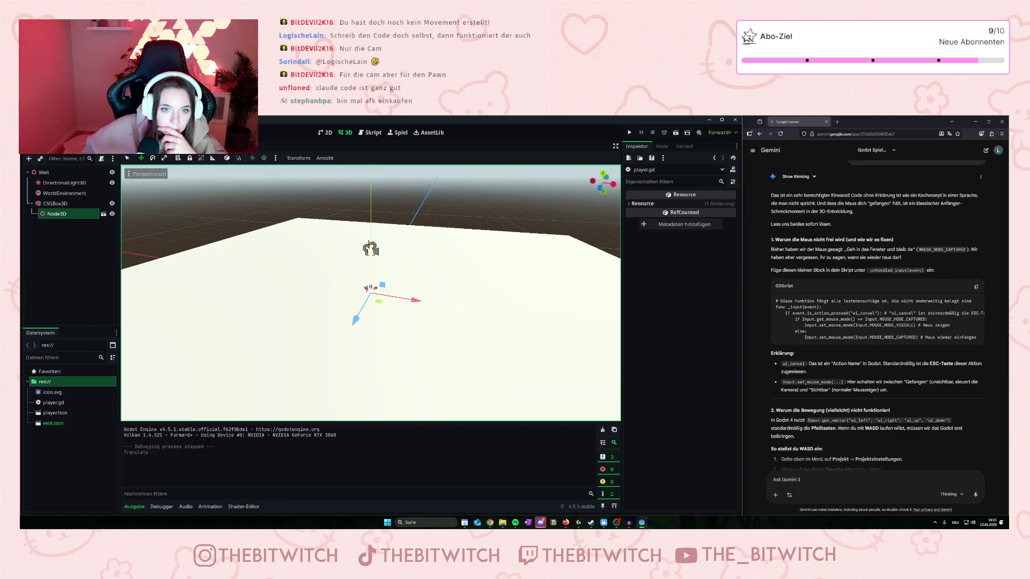
drag(370, 247, 379, 256)
right_click(380, 255)
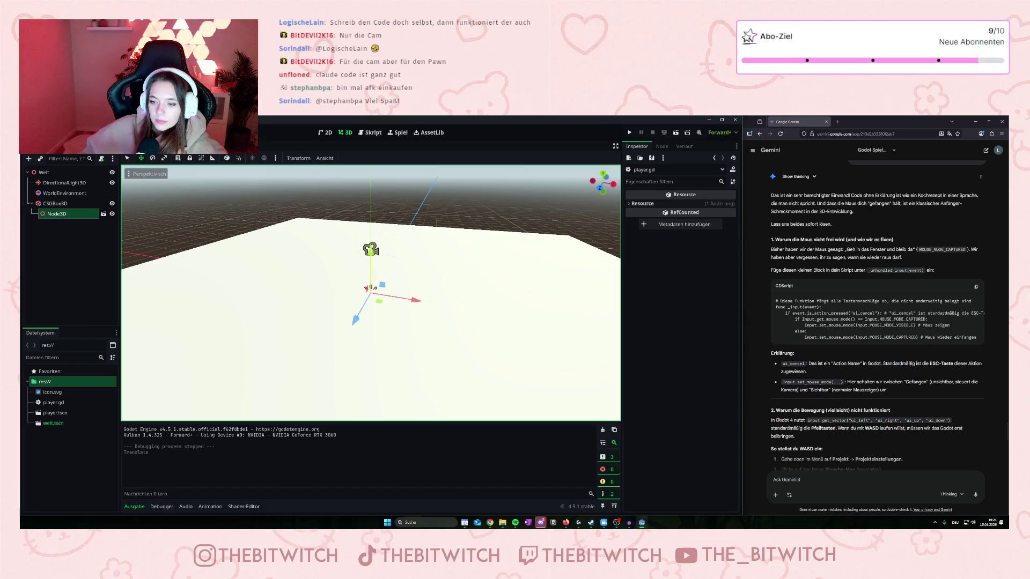
Highlight the WASD text in Gemini's answer, then run the project in a debug window.
drag(865, 428, 884, 428)
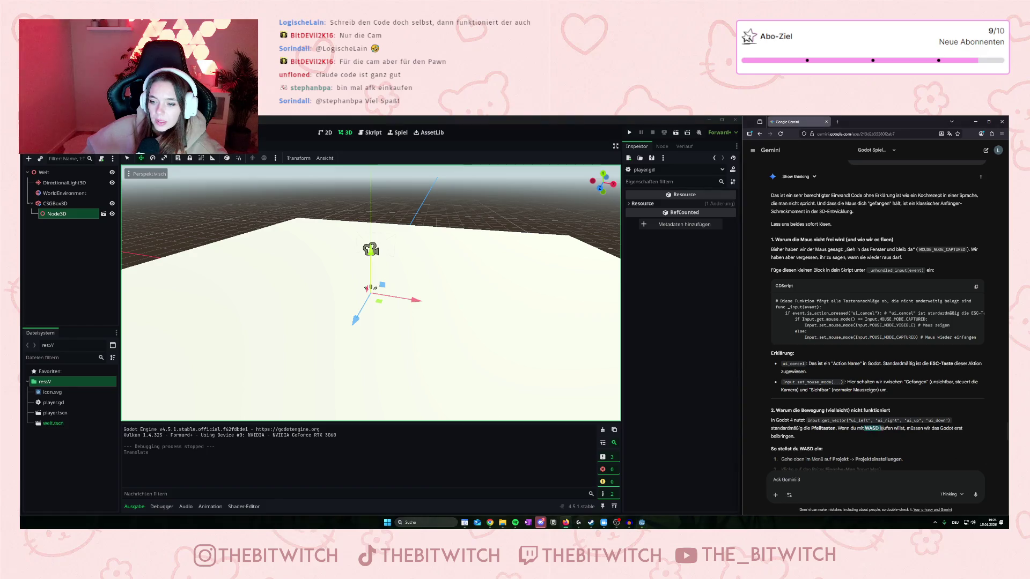
click(882, 429)
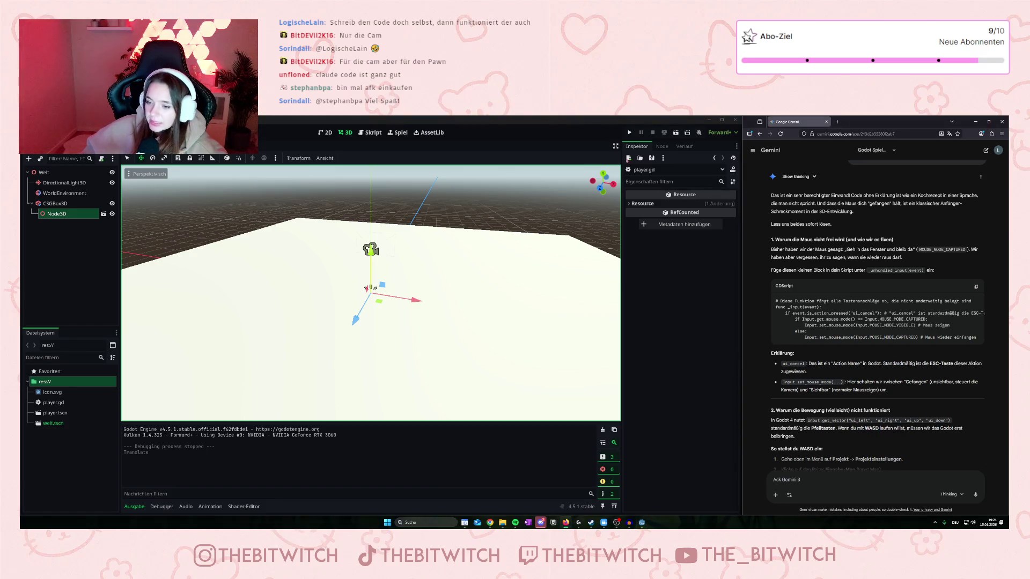
click(629, 132)
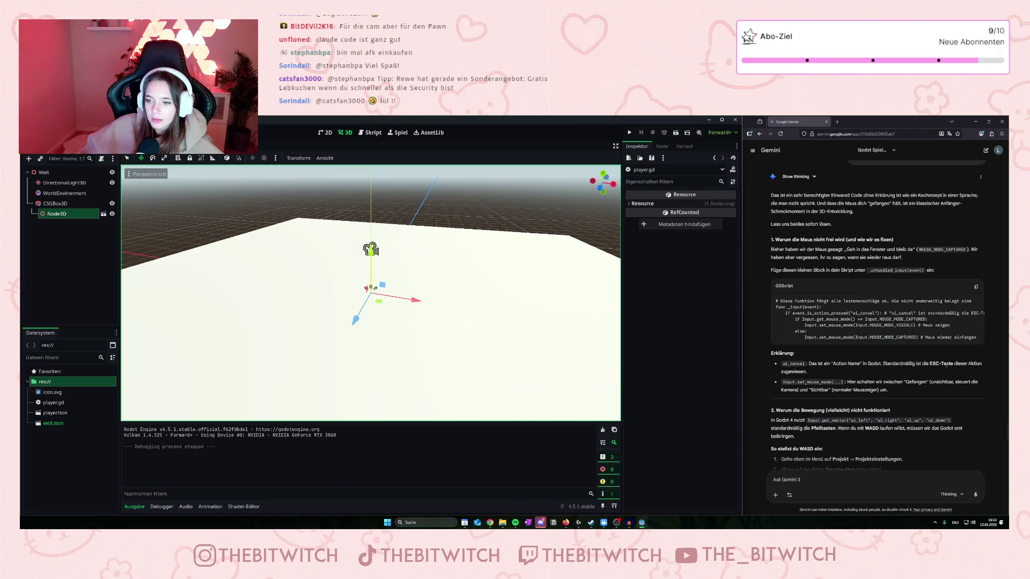
click(794, 363)
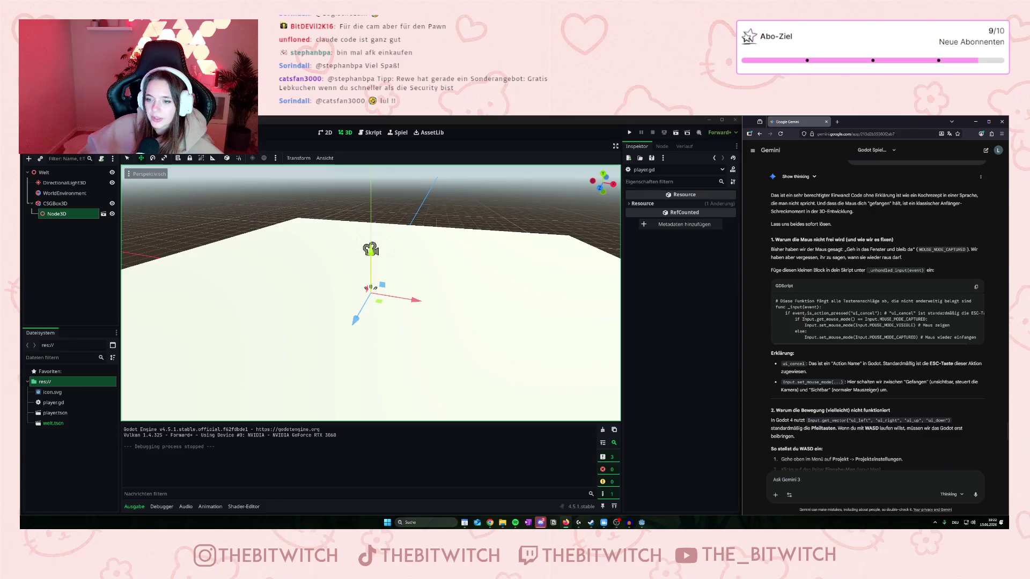
drag(804, 319, 849, 319)
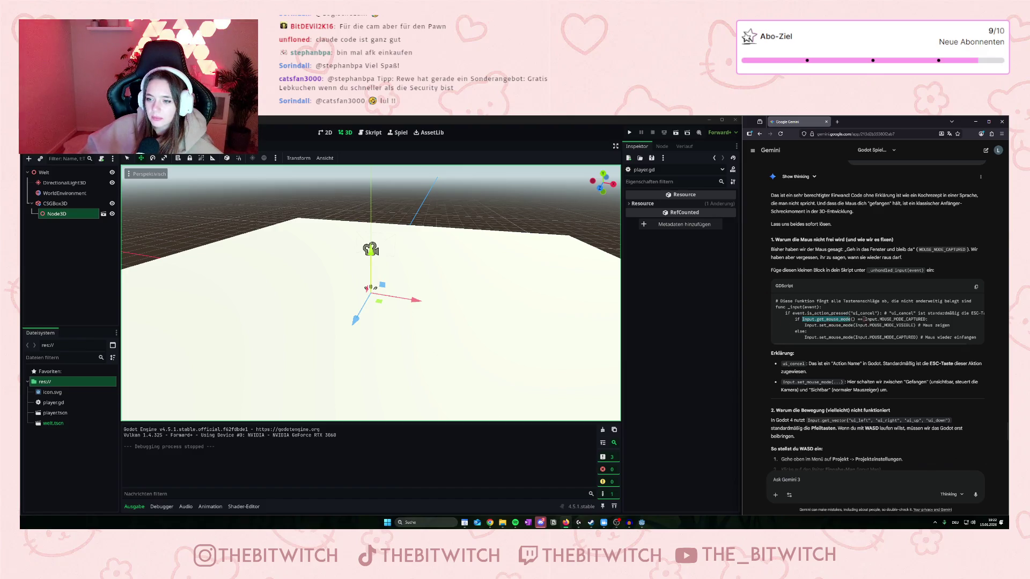
mouse_move(890, 313)
mouse_down()
mouse_move(865, 319)
mouse_move(922, 319)
mouse_up()
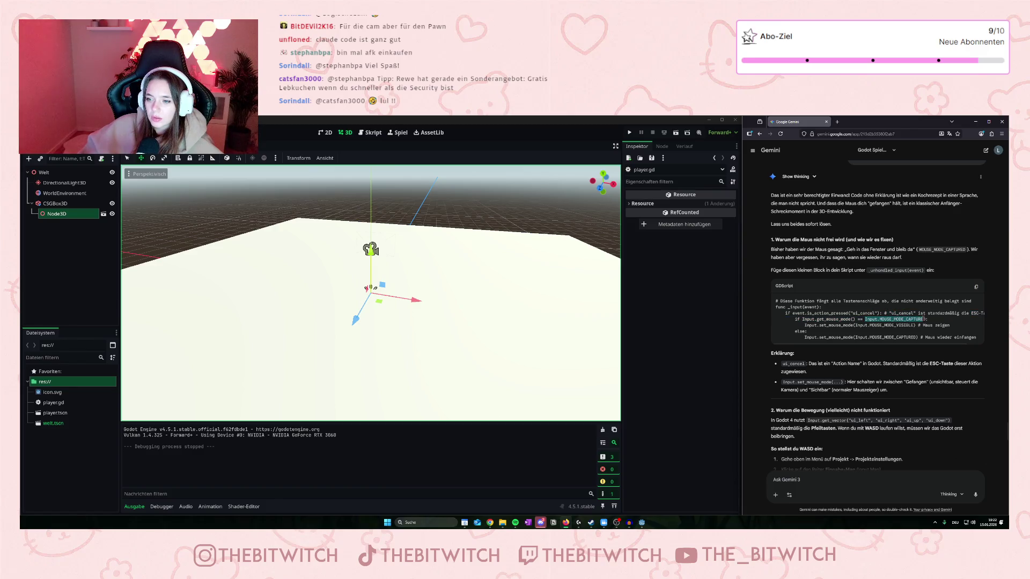
drag(824, 325, 915, 326)
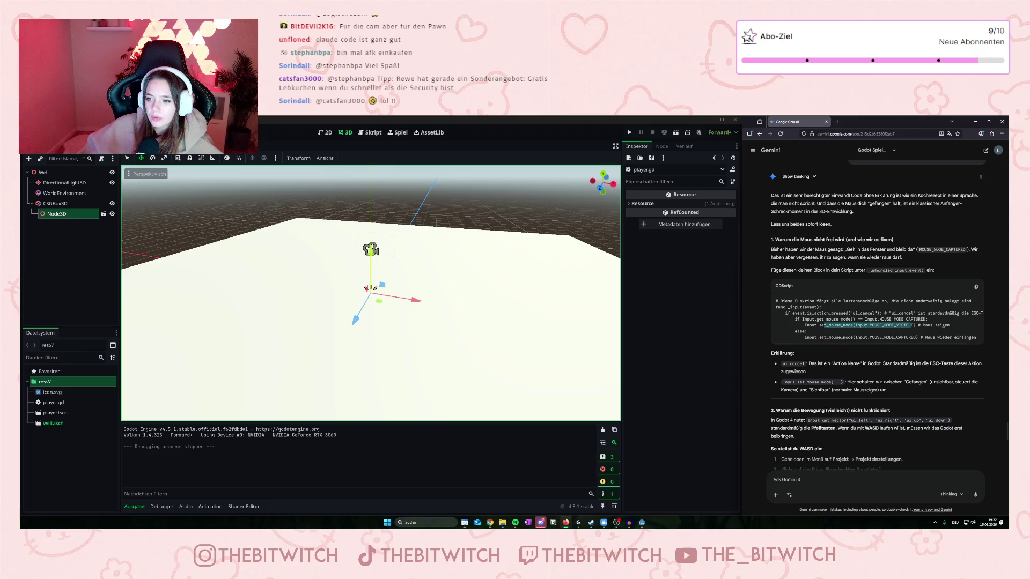
click(813, 338)
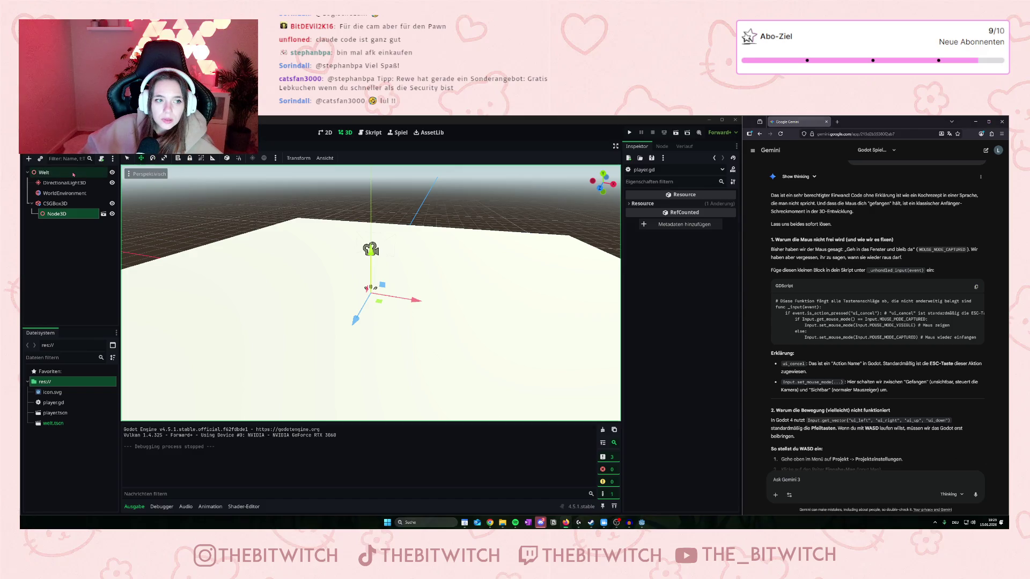
Switch from the Welt scene to player.tscn and bring up the player.gd script.
click(46, 172)
key(Down)
key(Down)
key(Down)
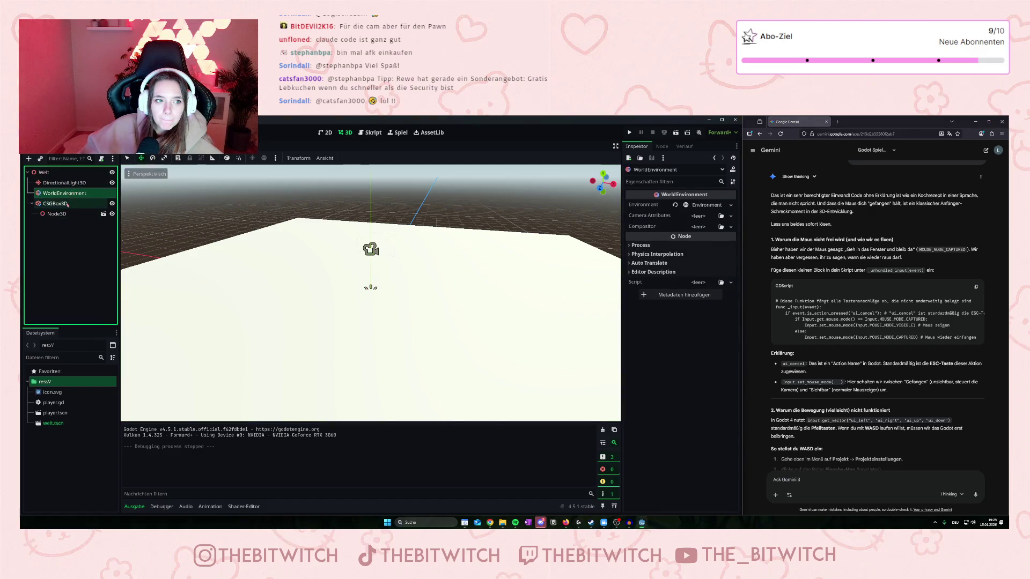
click(103, 214)
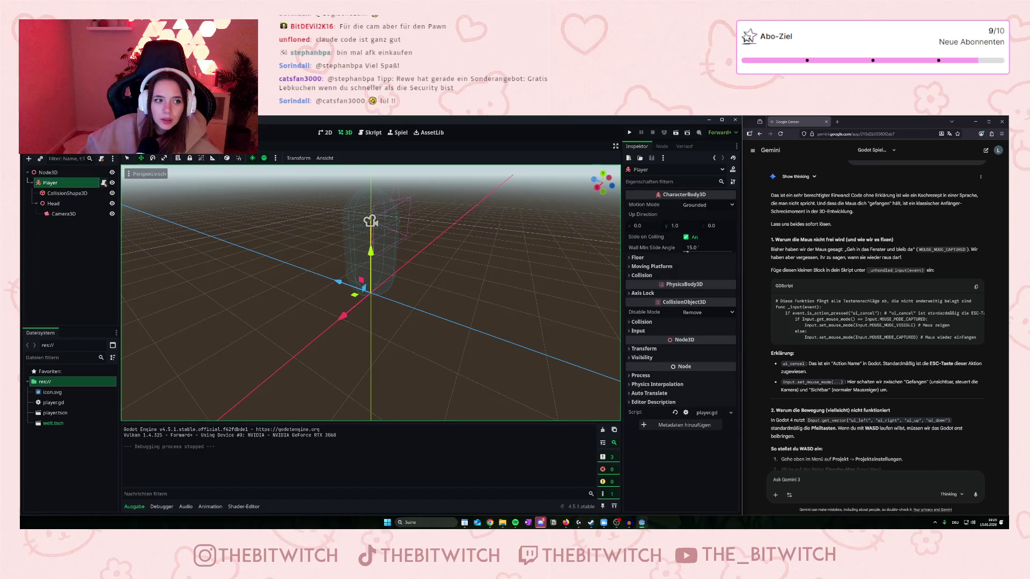
click(104, 183)
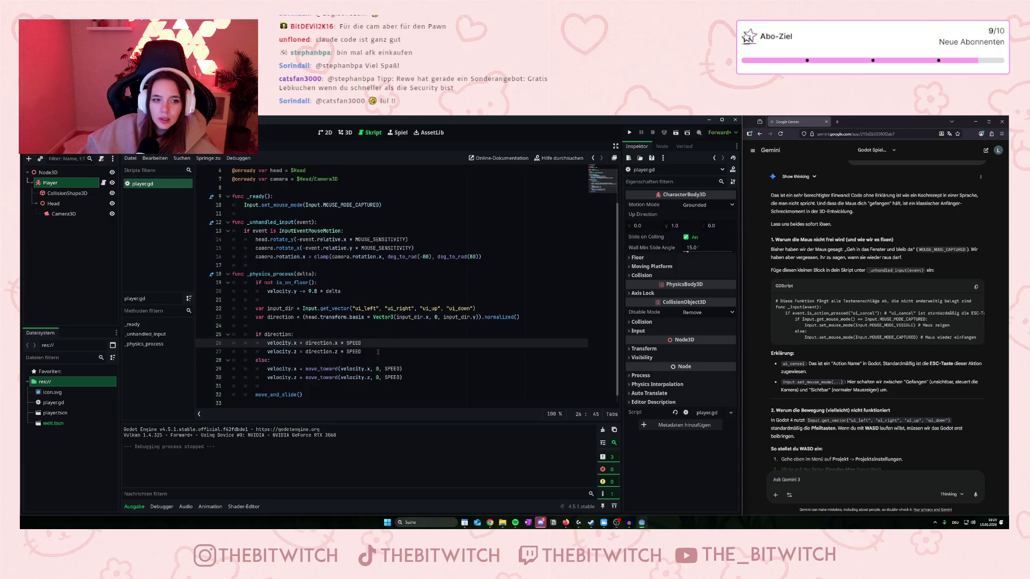
scroll(965, 311, up, 10)
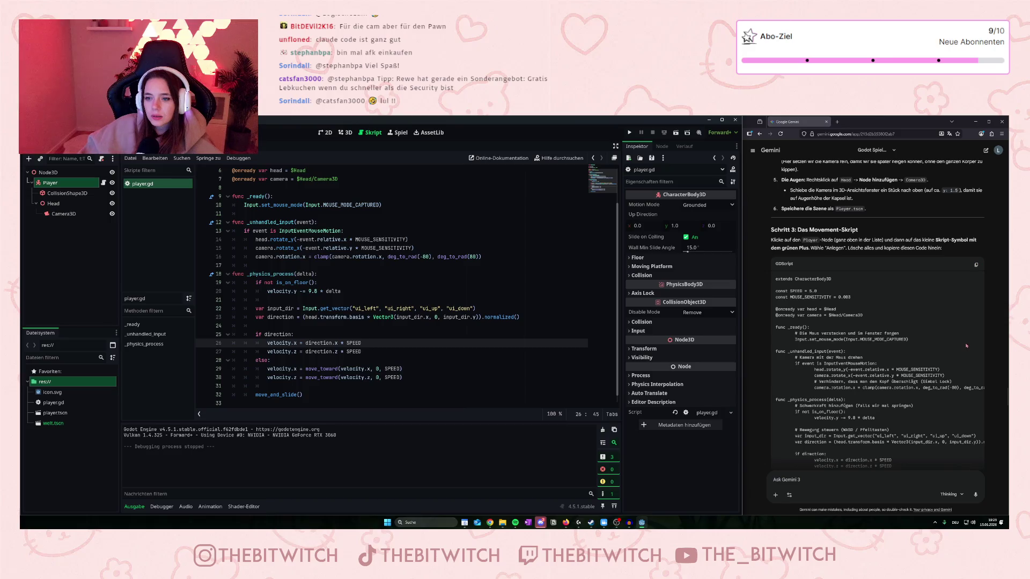
scroll(965, 348, down, 3)
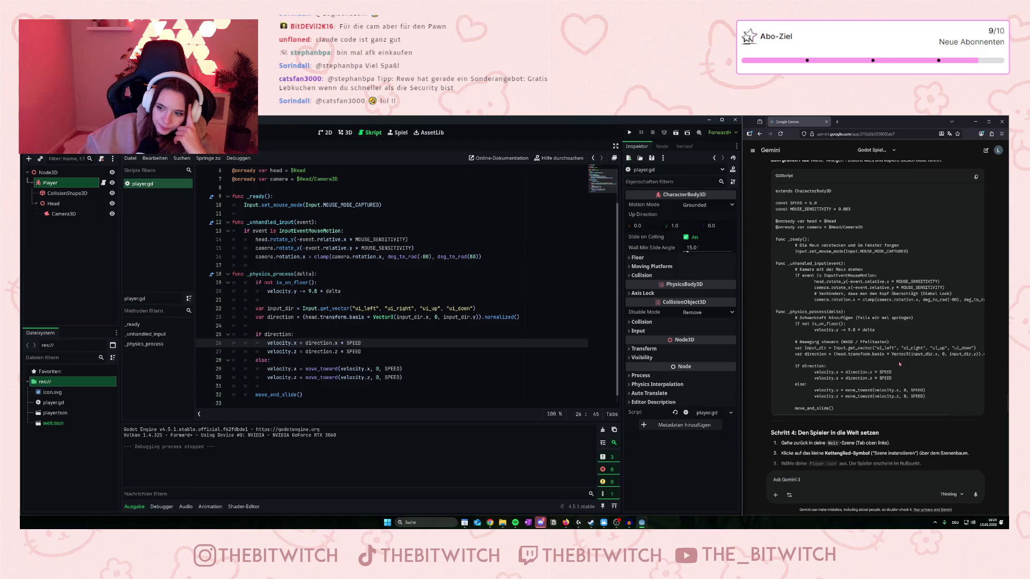
scroll(899, 365, down, 10)
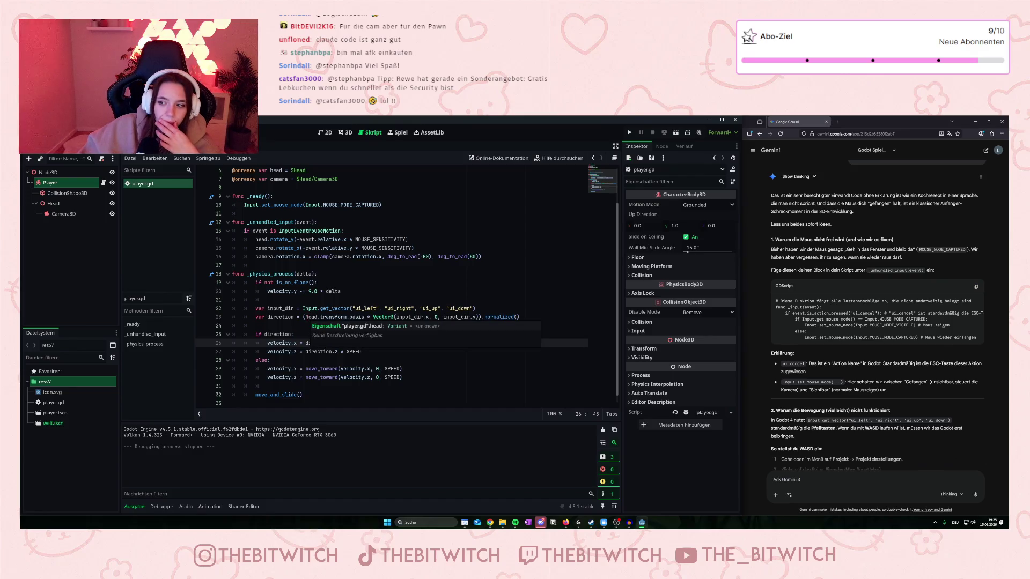
text(ir)
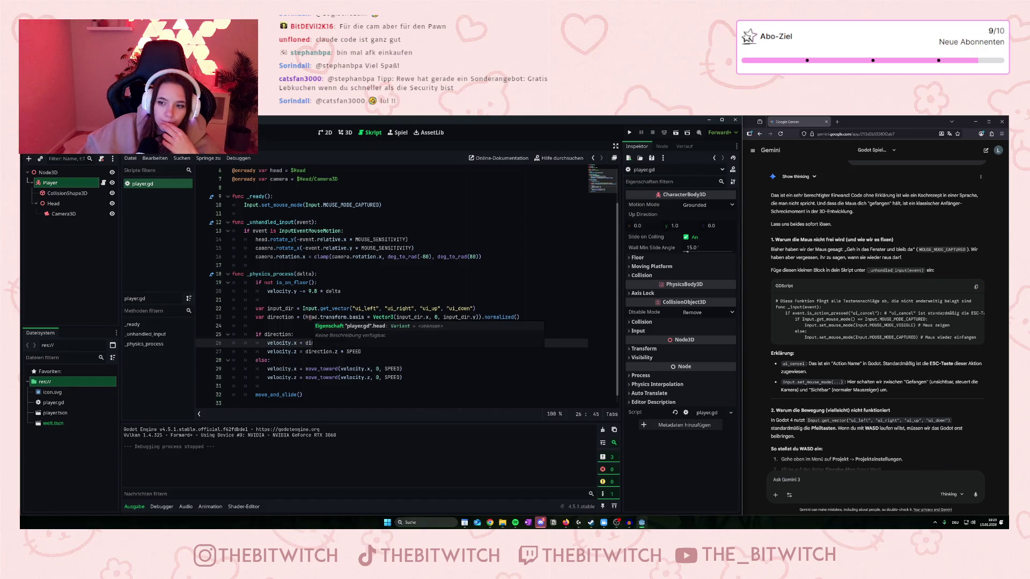
text(ection.x * SPEED)
scroll(299, 267, up, 2)
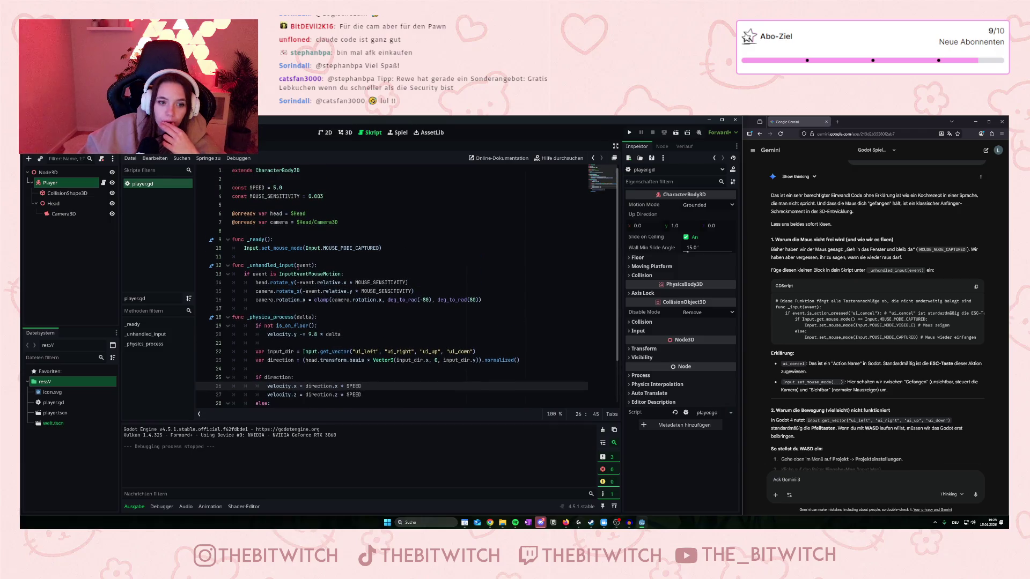
click(368, 248)
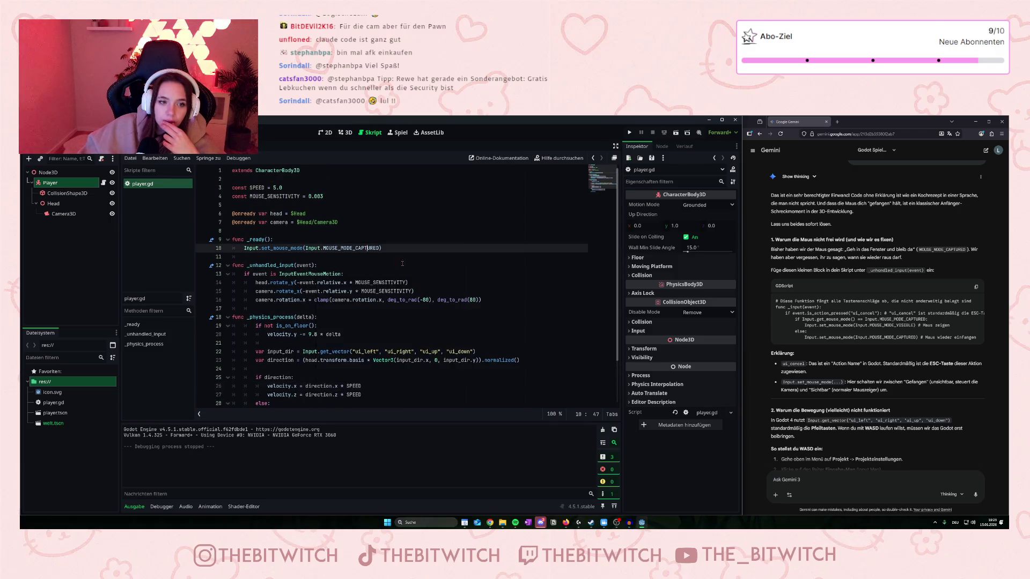
click(489, 298)
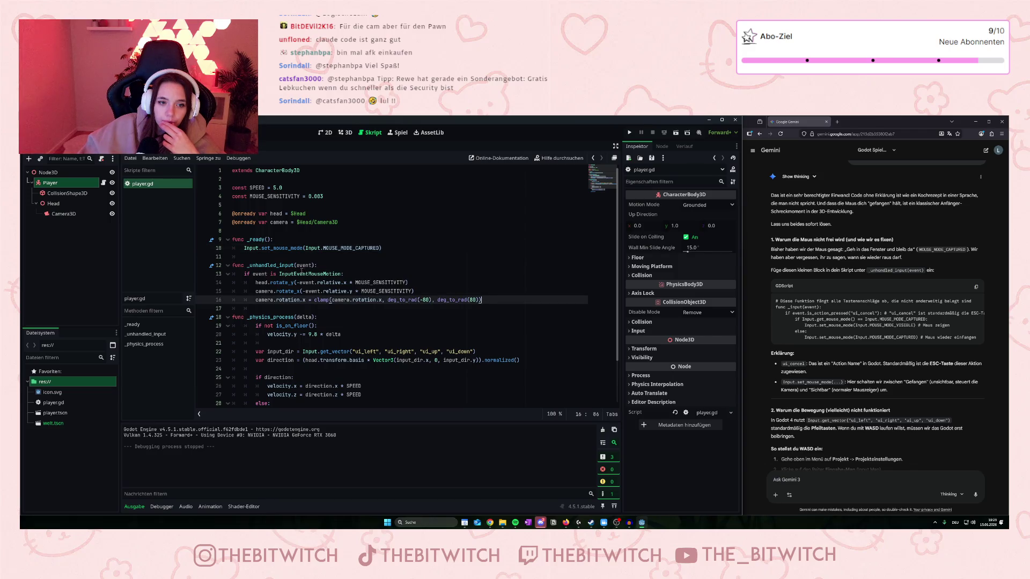
mouse_move(326, 274)
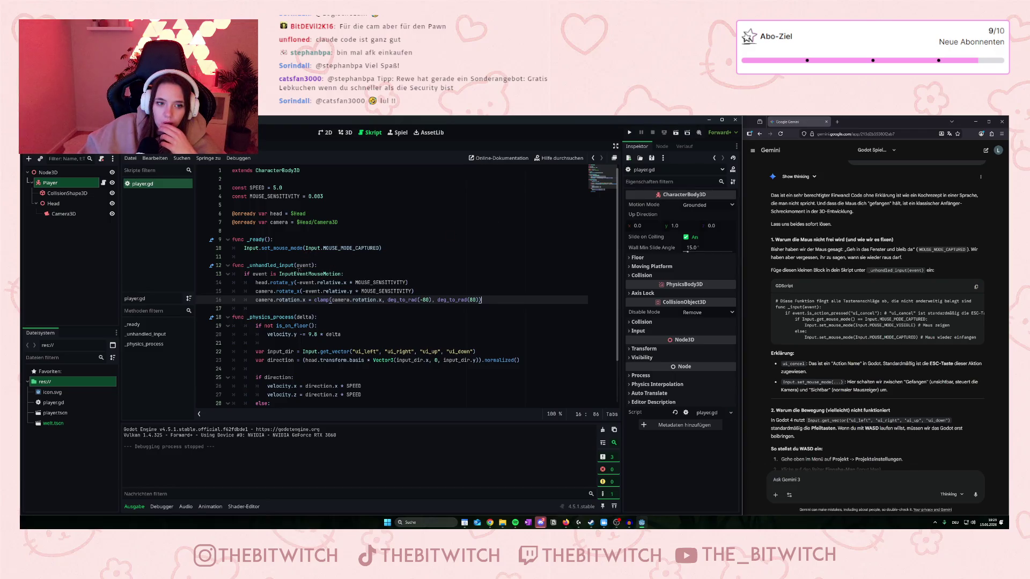
mouse_move(282, 266)
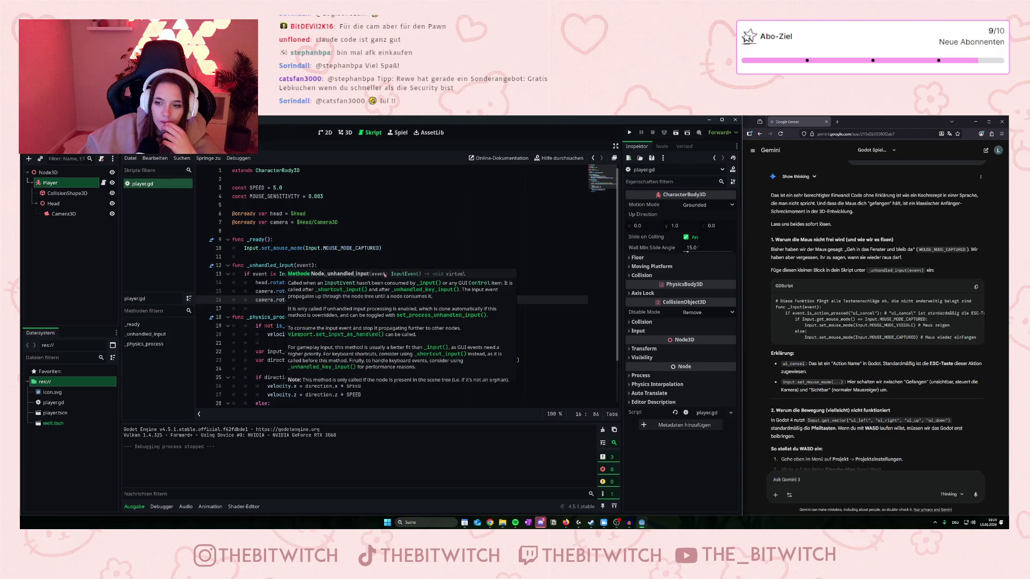
scroll(527, 328, down, 2)
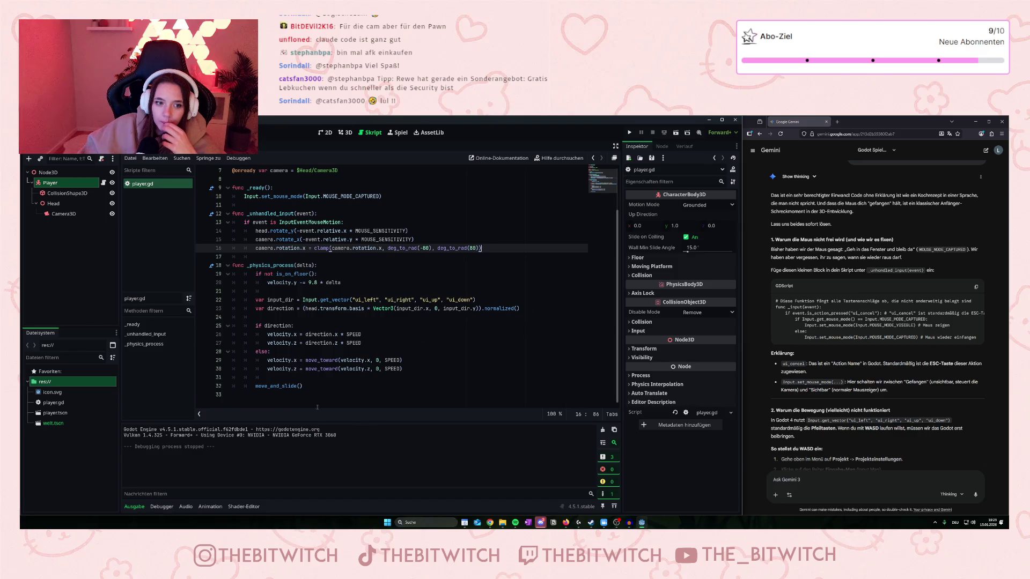
scroll(509, 323, up, 1)
click(389, 385)
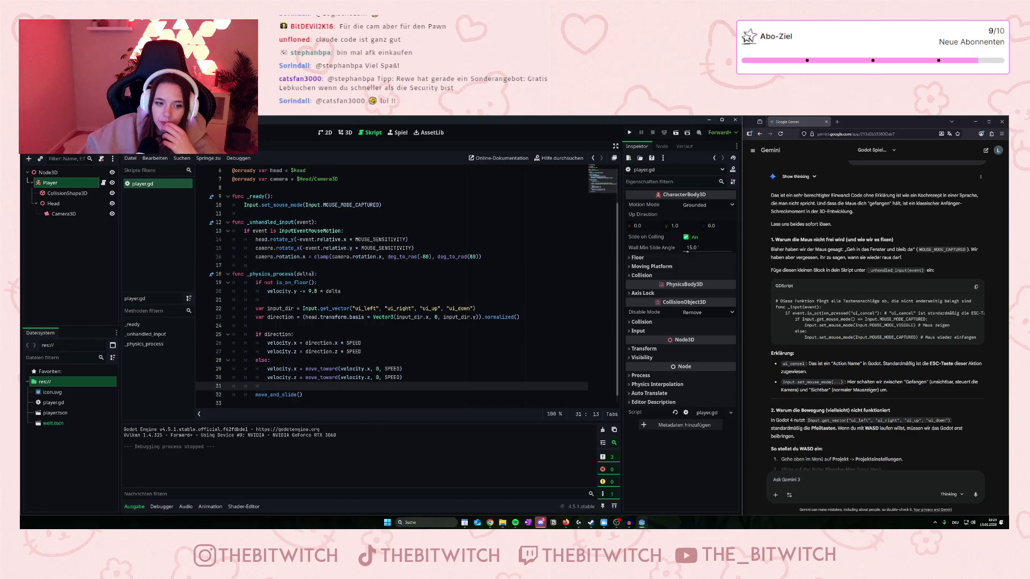
Add a new func _input(event): function below the camera code on line 17.
click(270, 267)
key(Return)
key(Return)
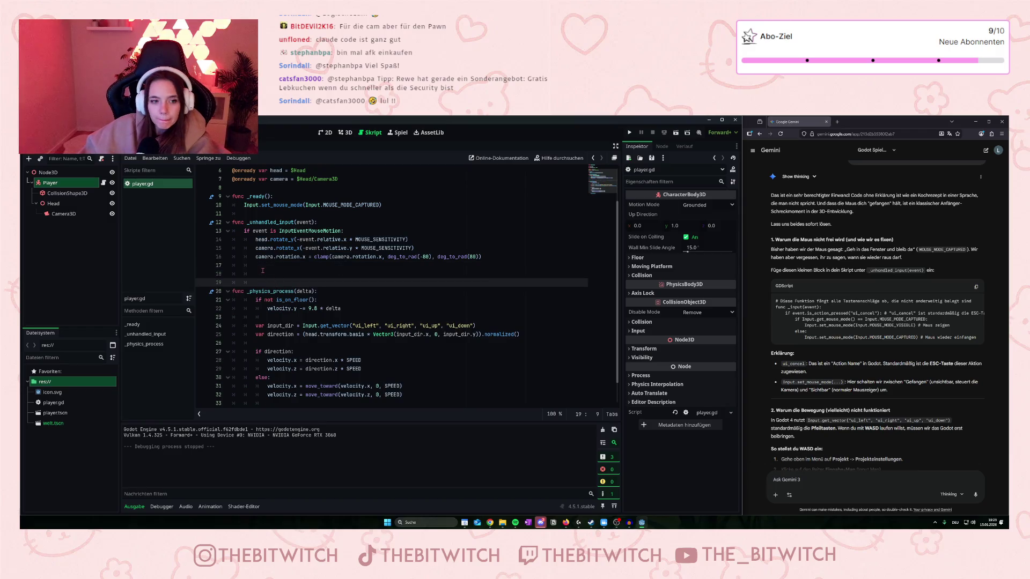
key(Up)
key(Up)
key(Down)
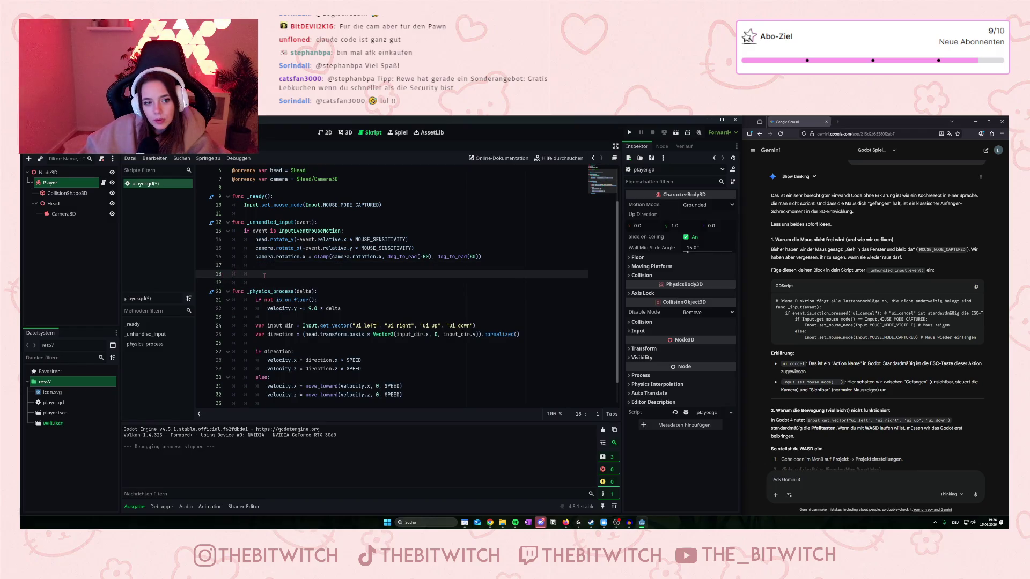
text(func )
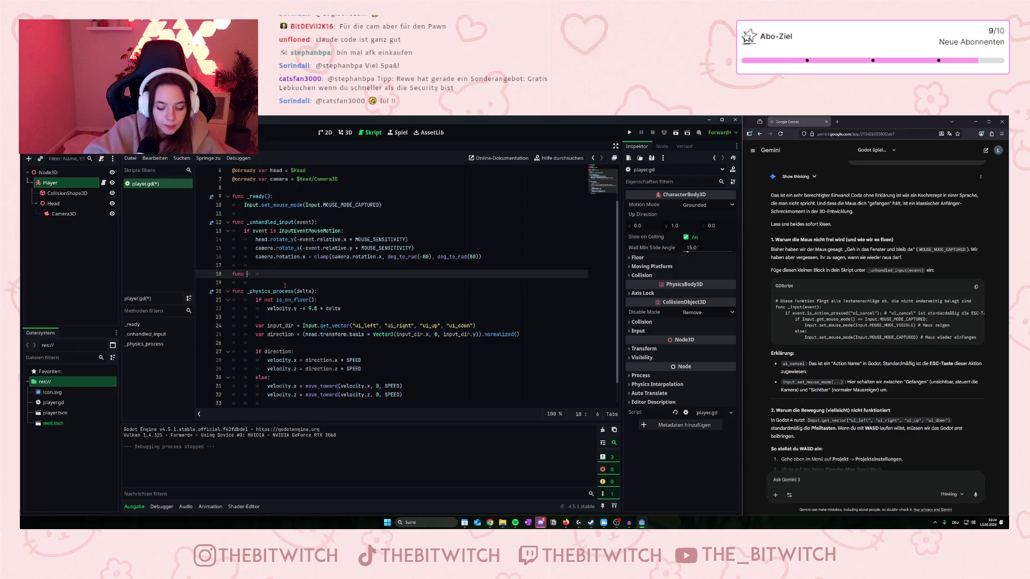
text(_input)
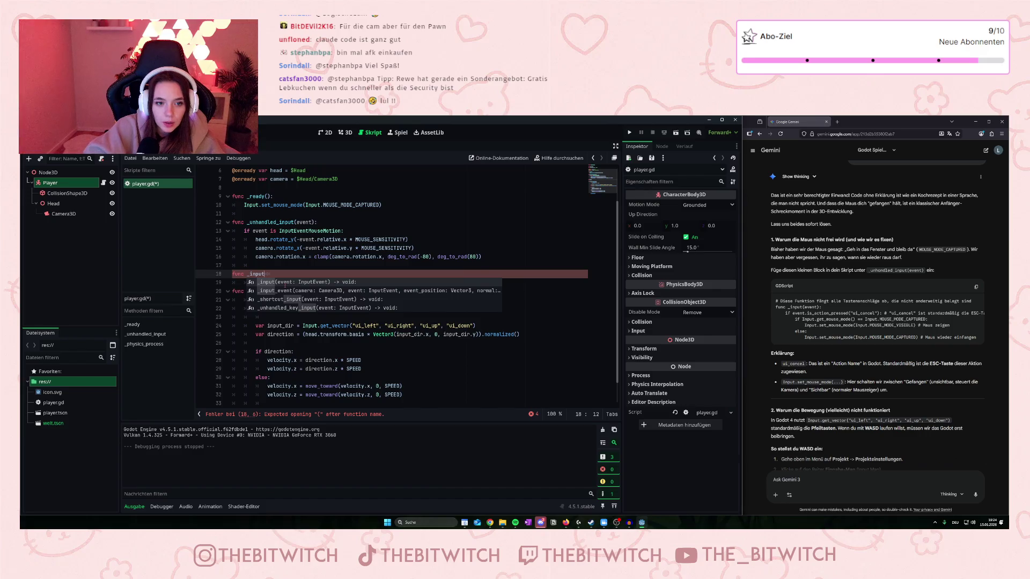
text((event))
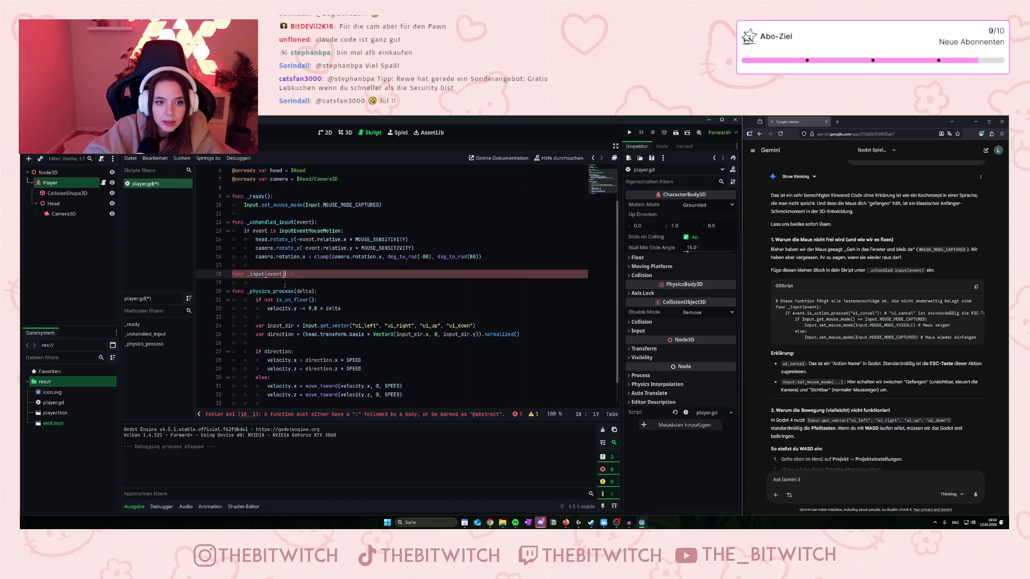
text(:)
key(Return)
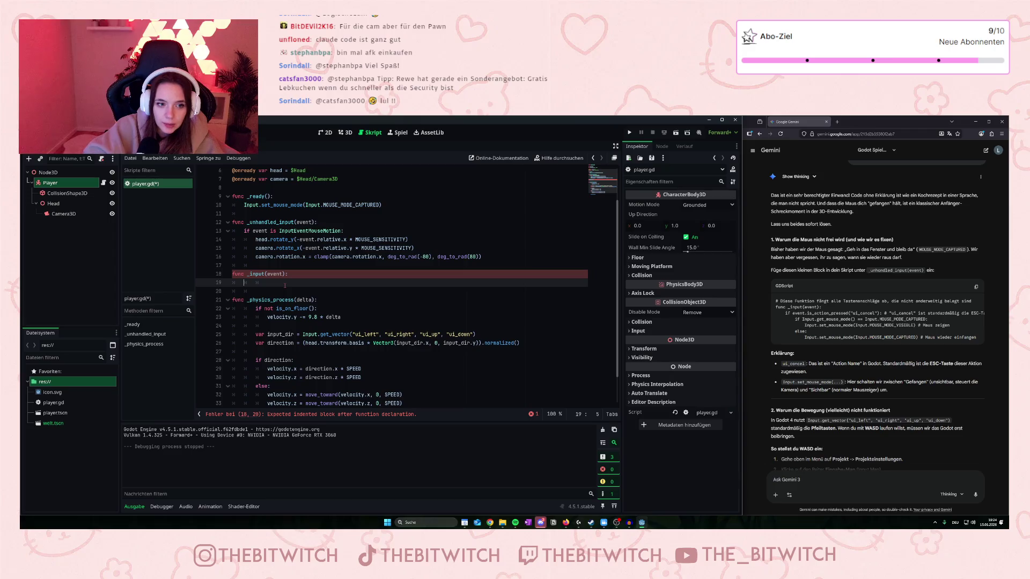
Inside _input, add if event.is_action_pressed("ui_cancel"): with an indented line beneath.
text(if event)
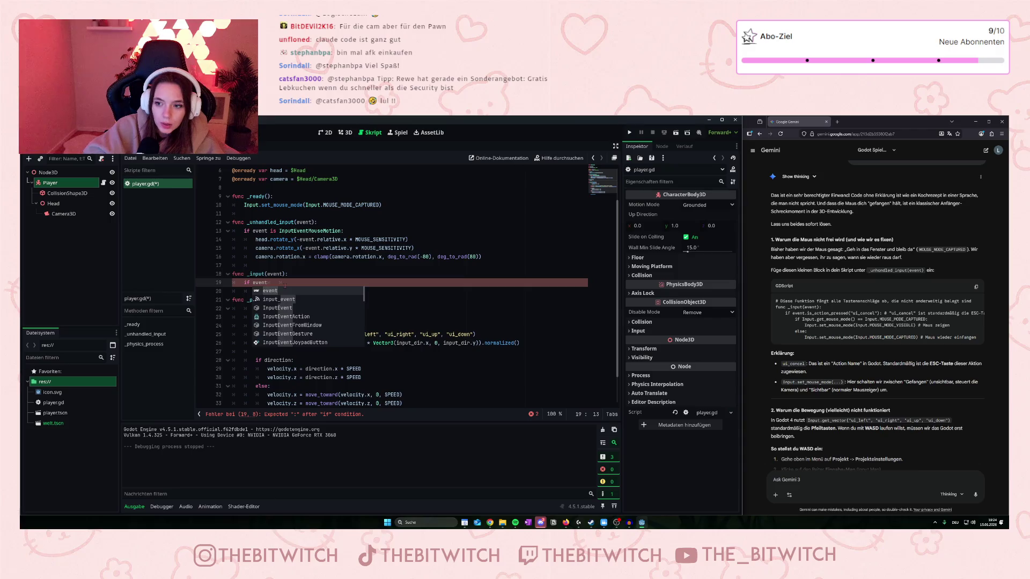
text(.is)
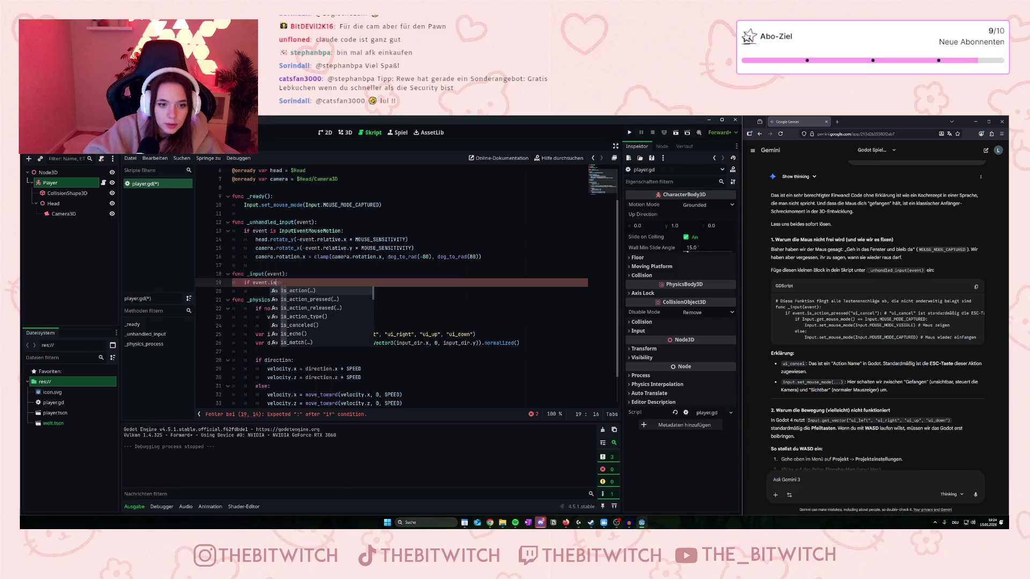
key(Down)
key(Return)
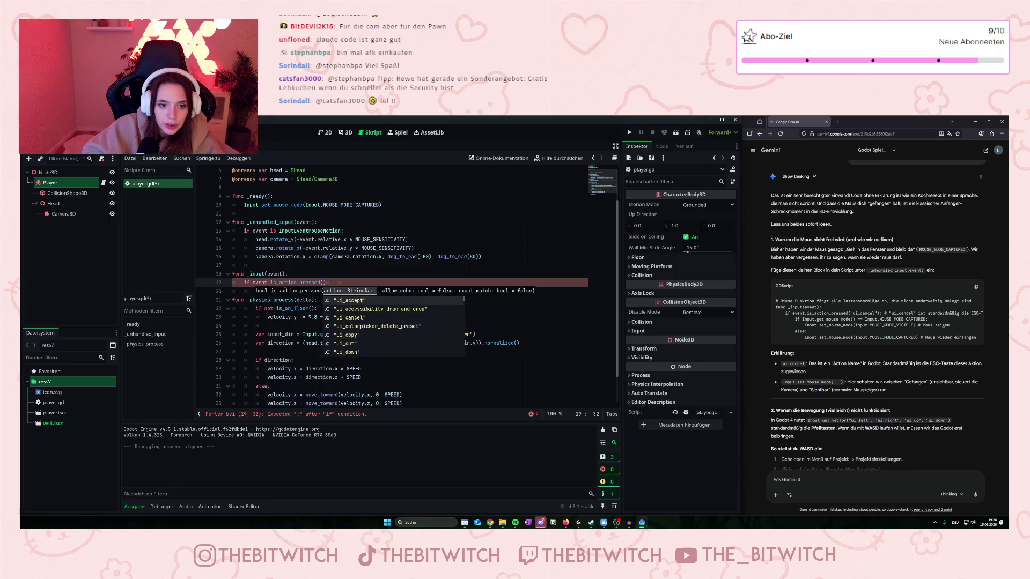
text(ui_)
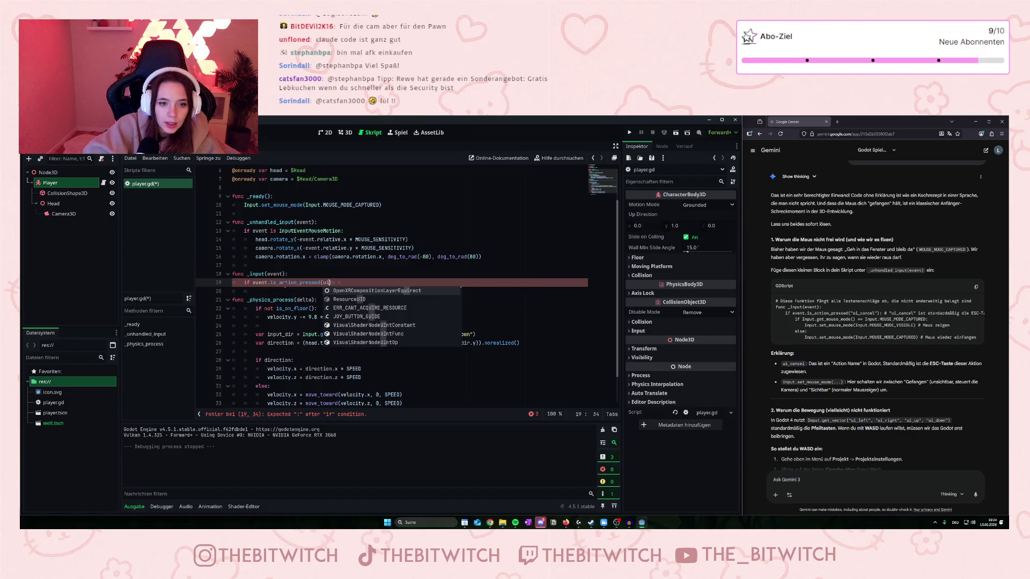
key(BackSpace)
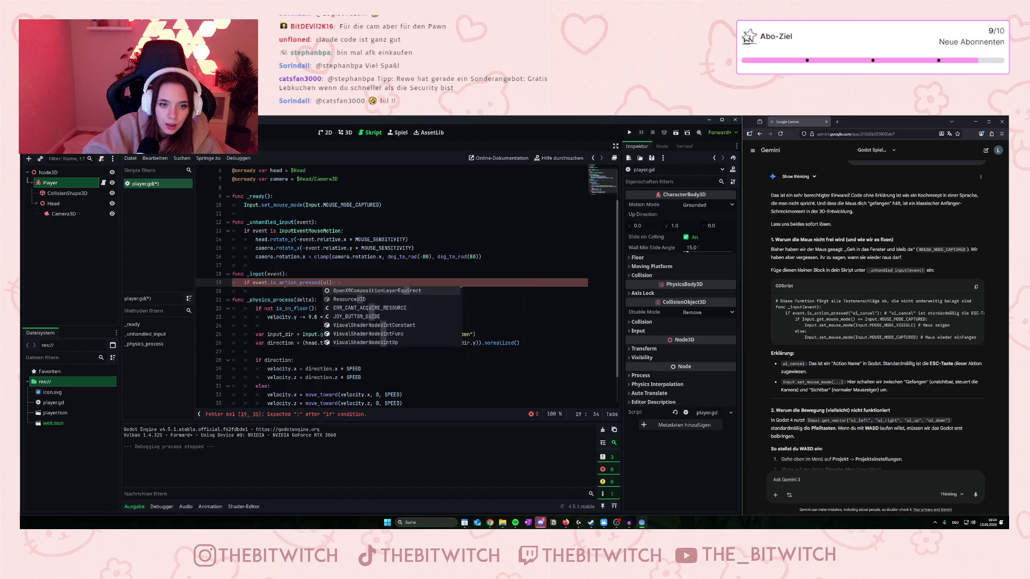
key(BackSpace)
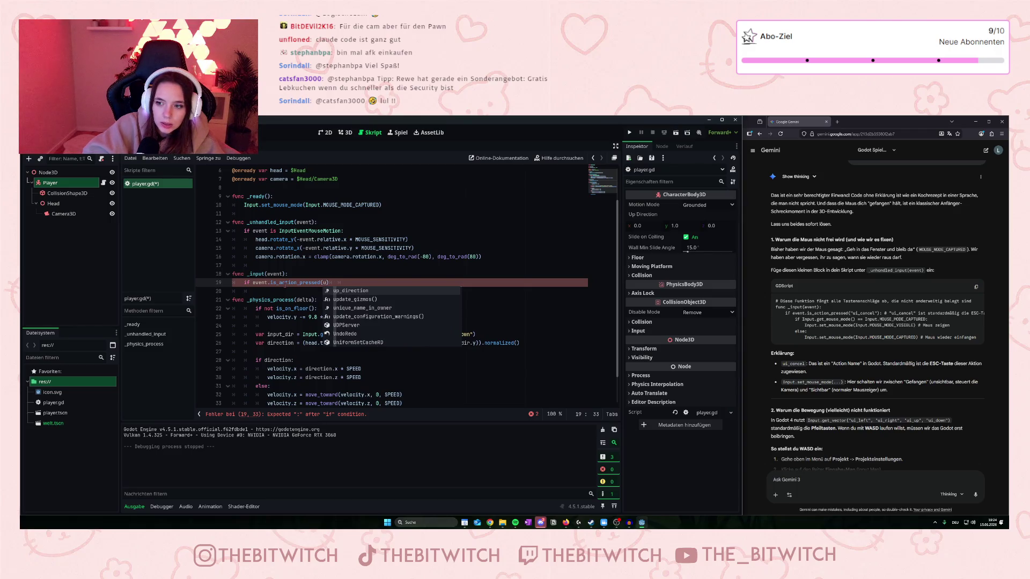
key(BackSpace)
text(")
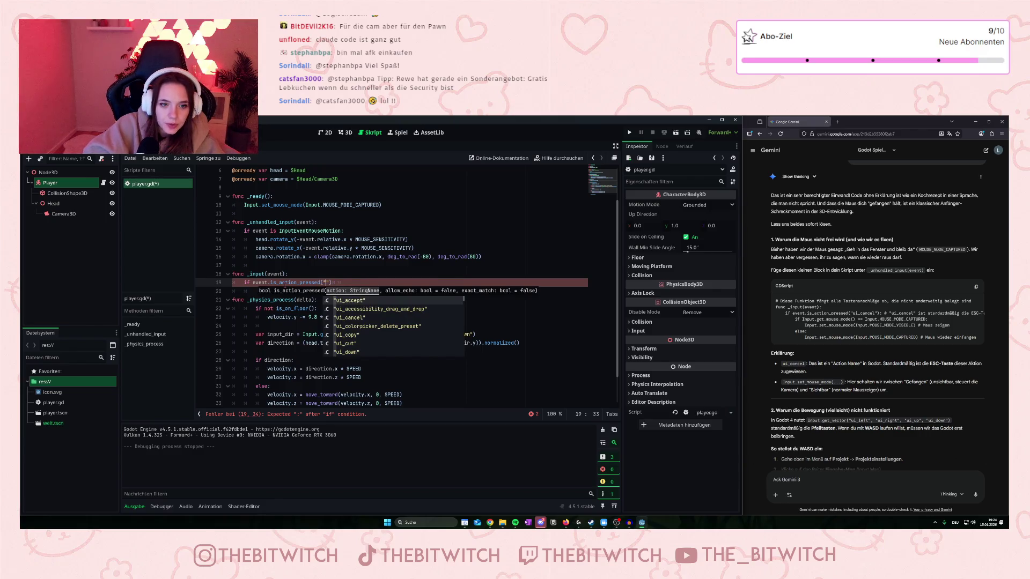
key(Down)
key(Down)
key(Down)
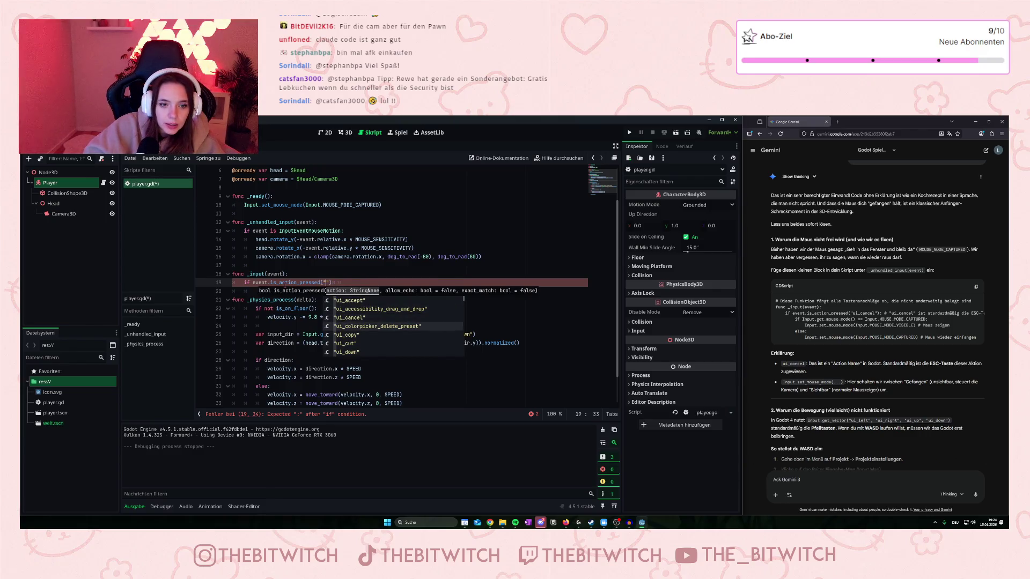
key(Up)
key(Return)
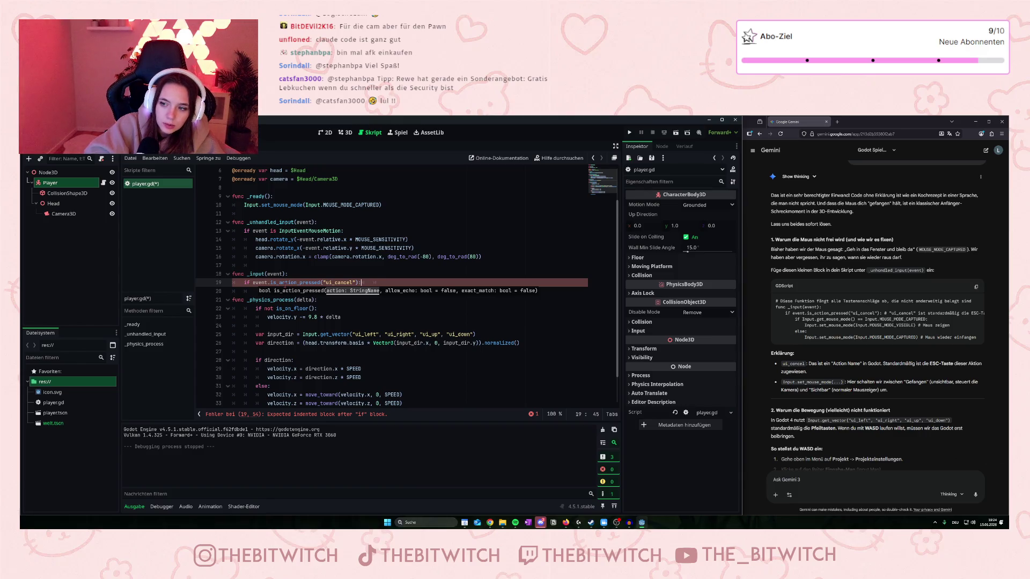
key(Return)
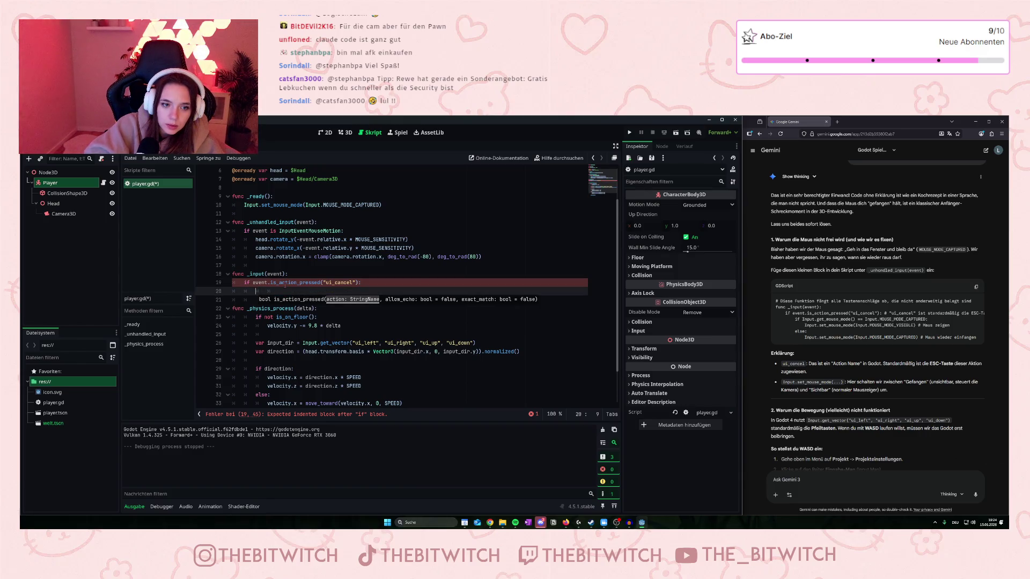
click(268, 334)
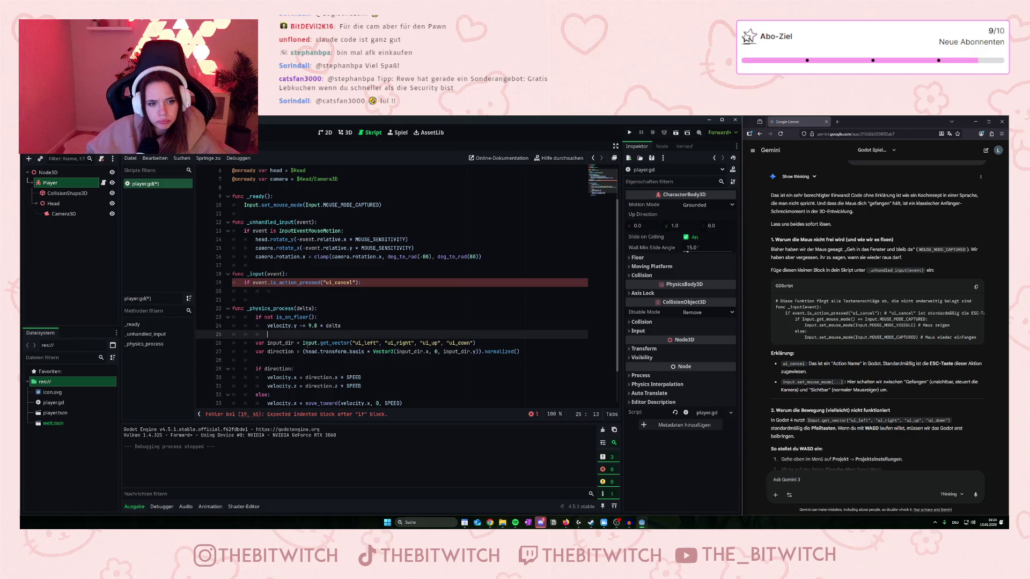
Nest if Input.get_mouse_mode() == Input.MOUSE_MODE_CAPTURED: under the ui_cancel check.
click(280, 292)
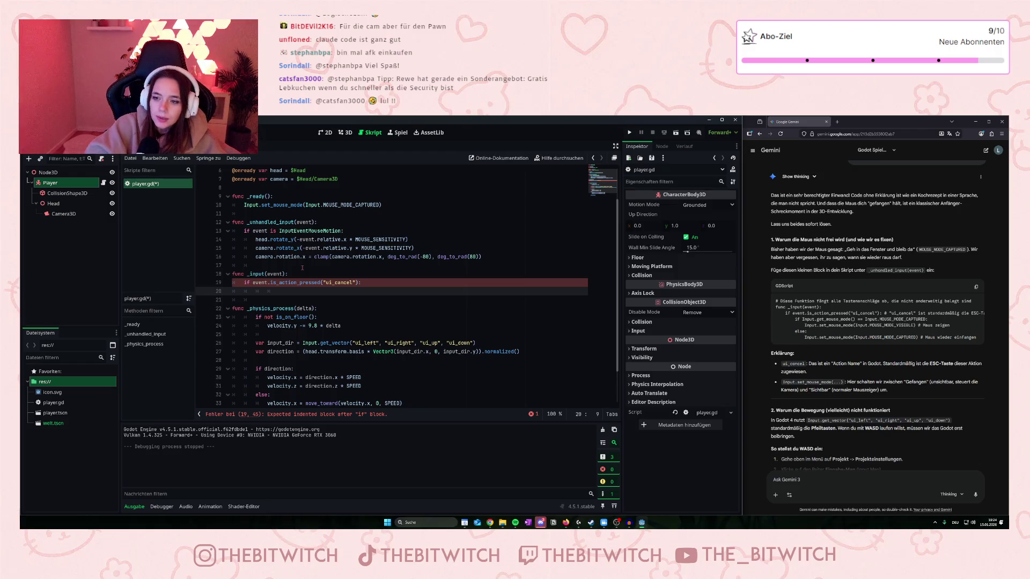
text(if I)
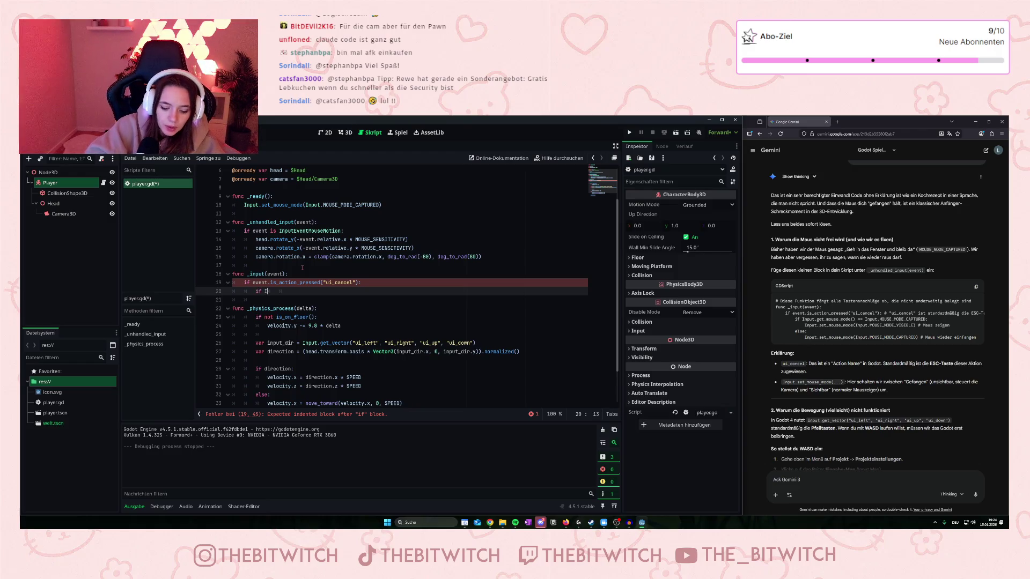
text(nput.)
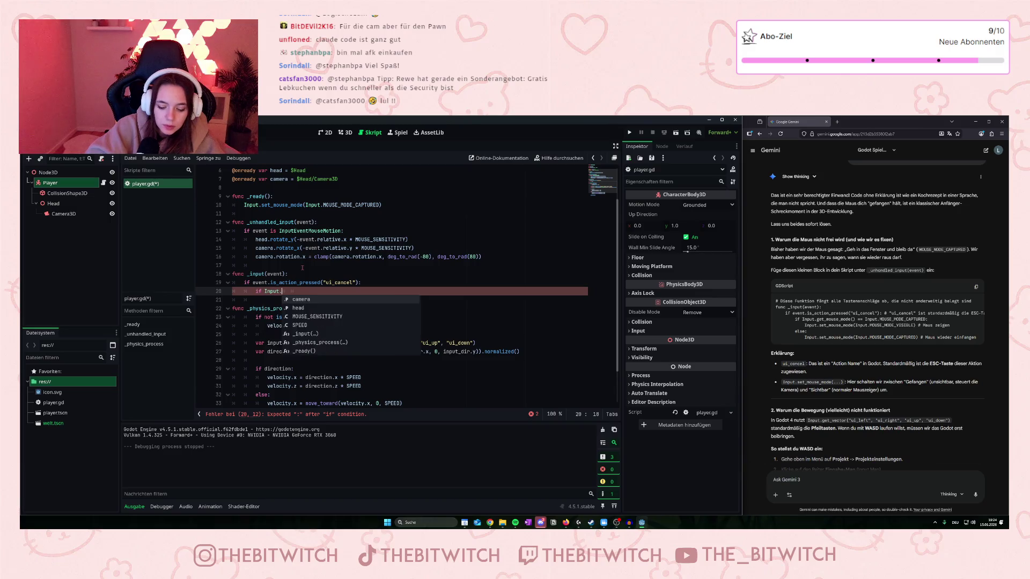
text(get)
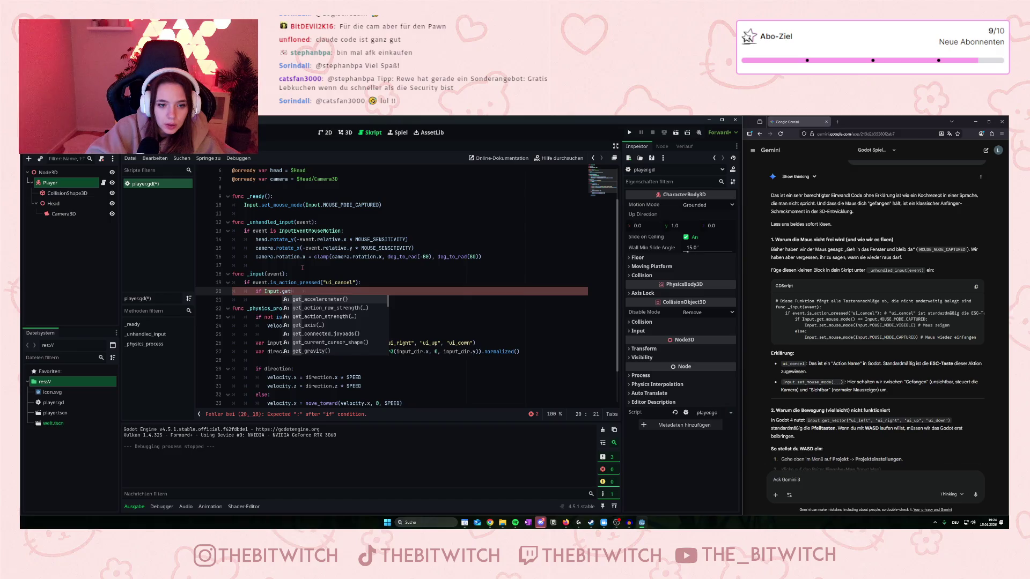
text(_)
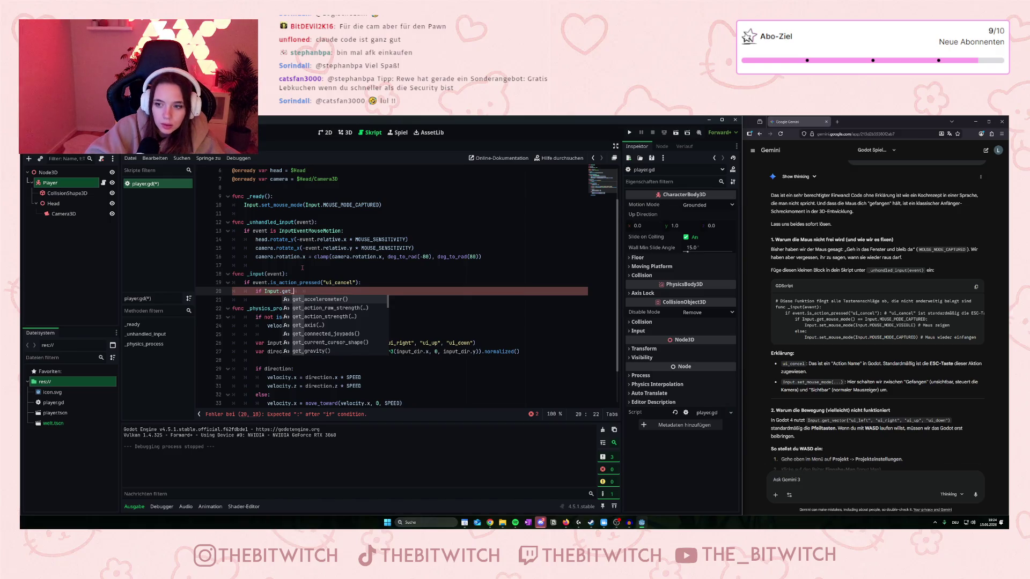
text(mouse)
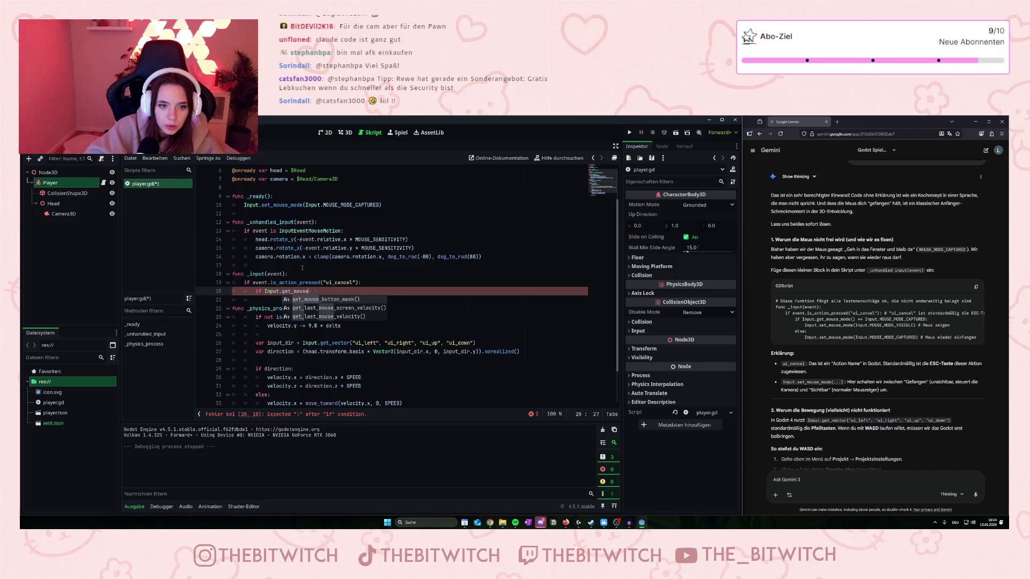
text(_mode)
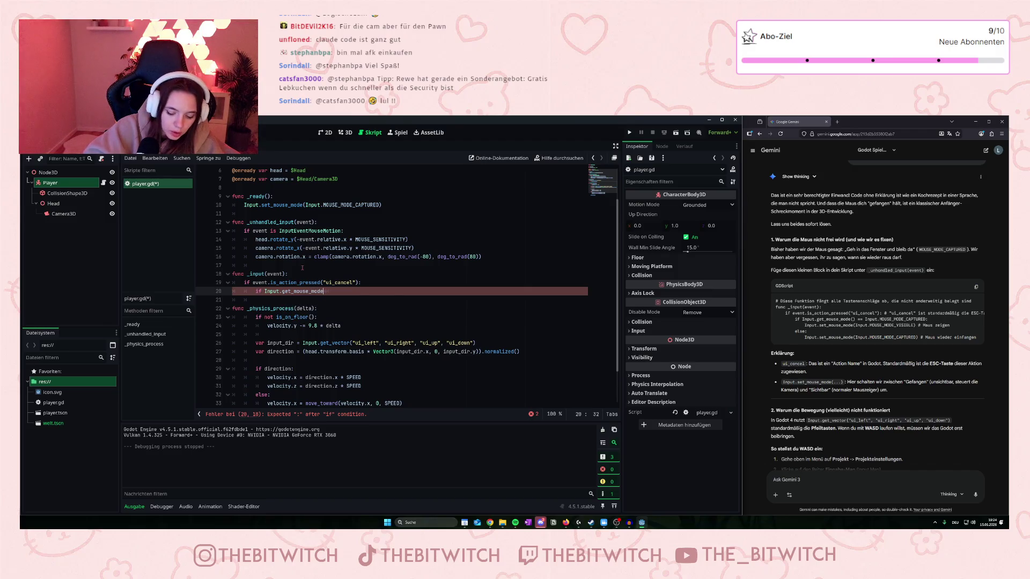
text(())
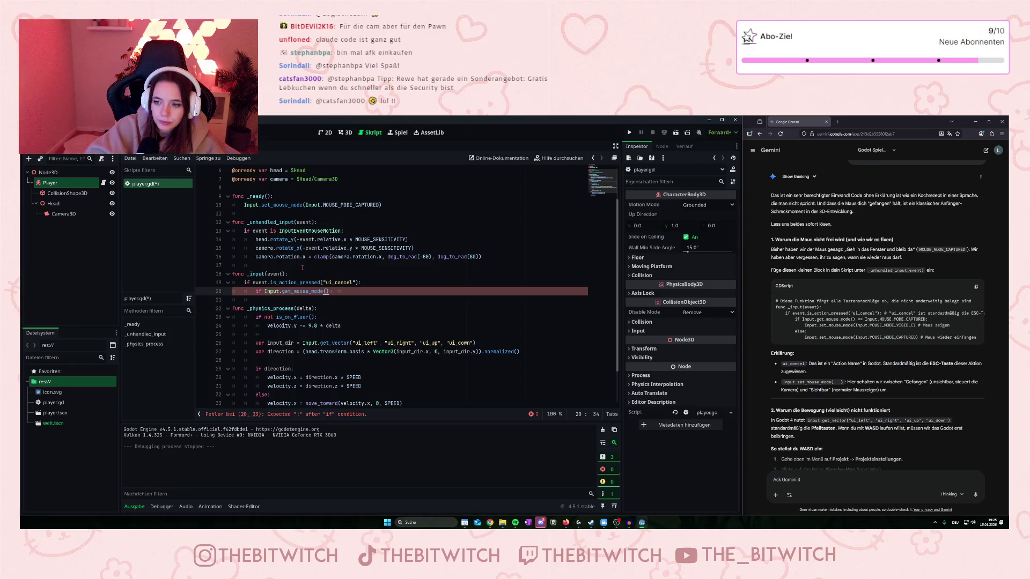
text( == )
text(Inp)
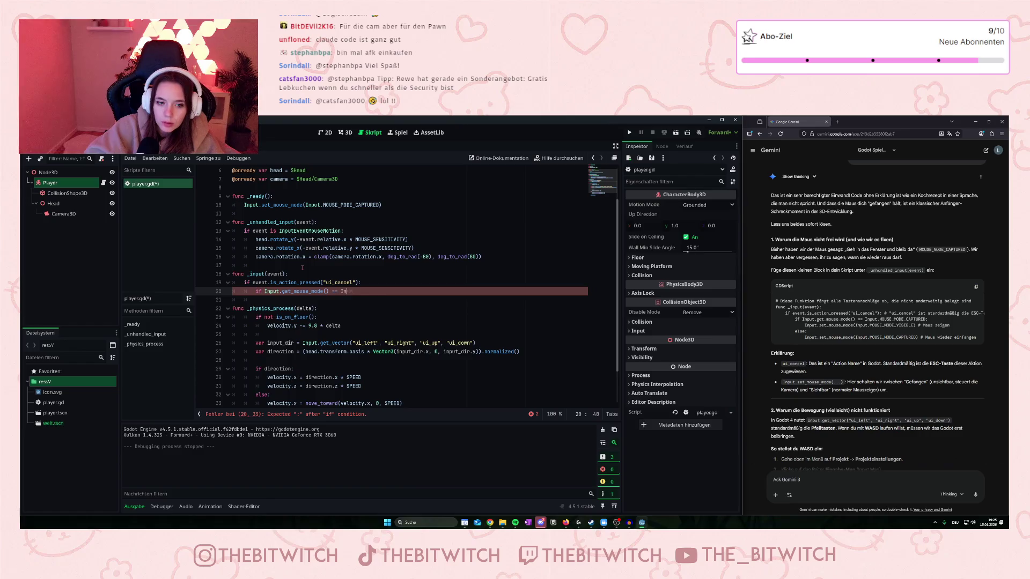
text(ut.MOUS)
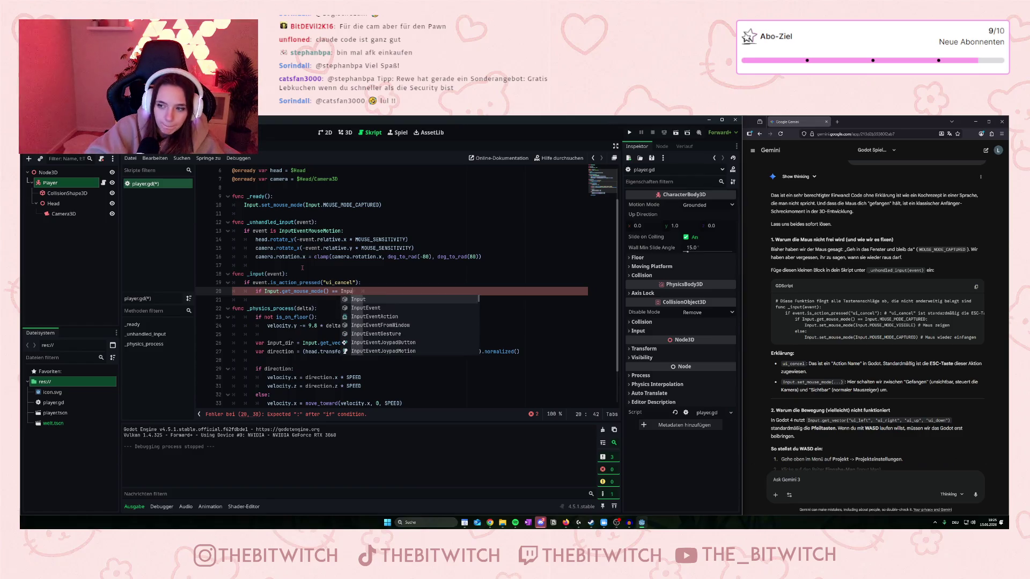
text(E)
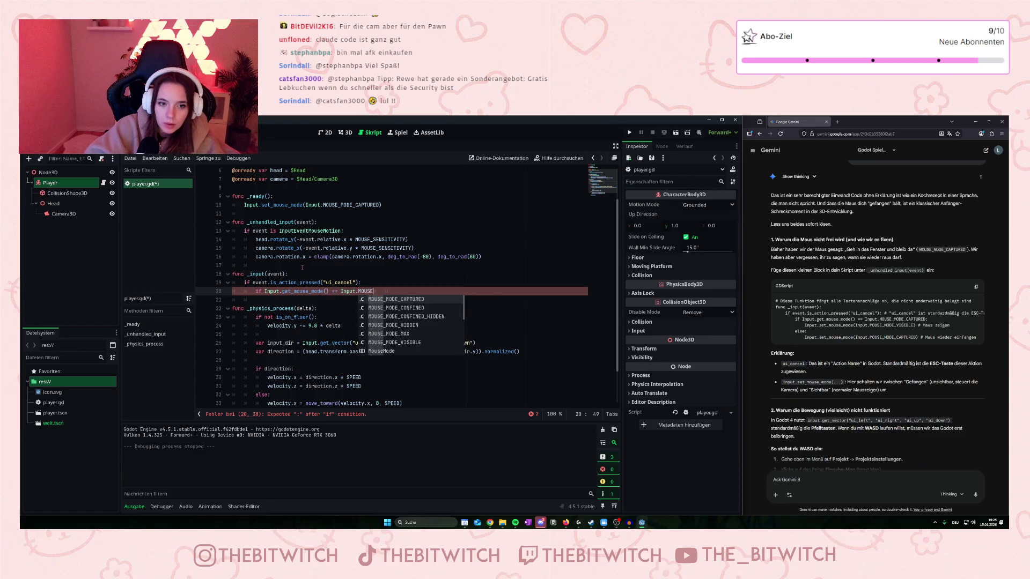
key(Return)
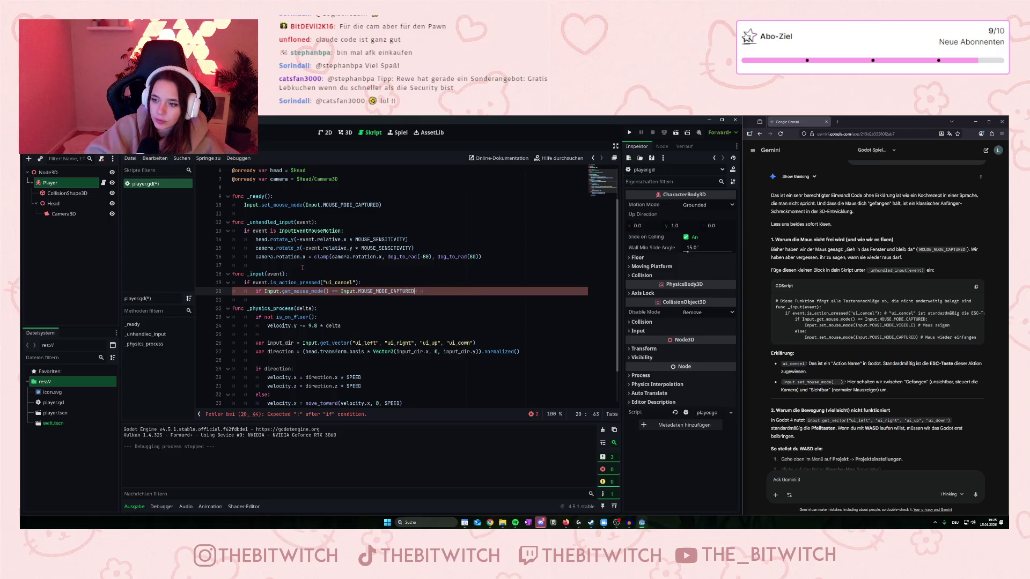
text(:)
key(Return)
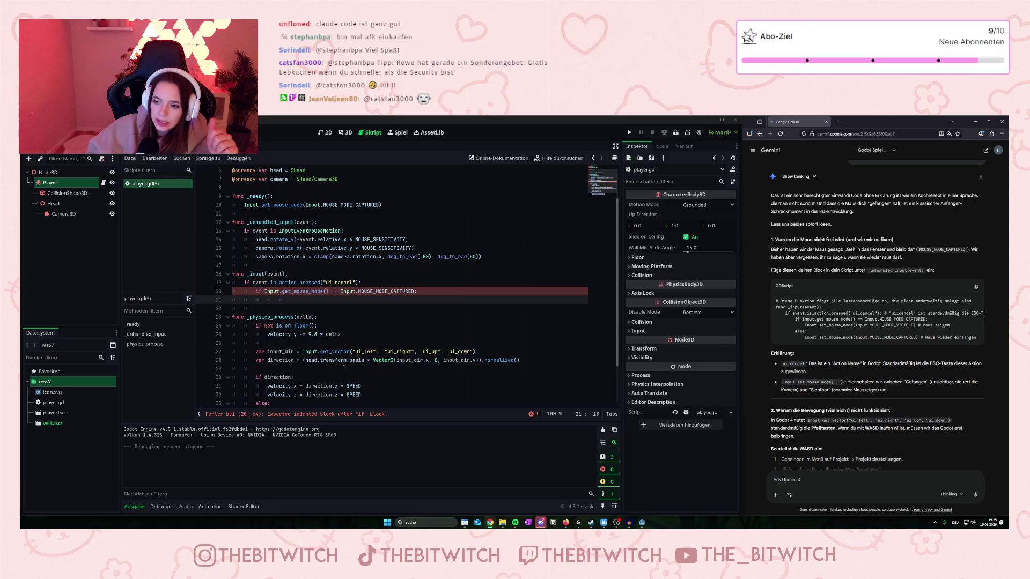
Compare against MOUSE_MODE_CAPTURED in _ready, then outdent empty line 21 by one tab.
scroll(316, 299, up, 2)
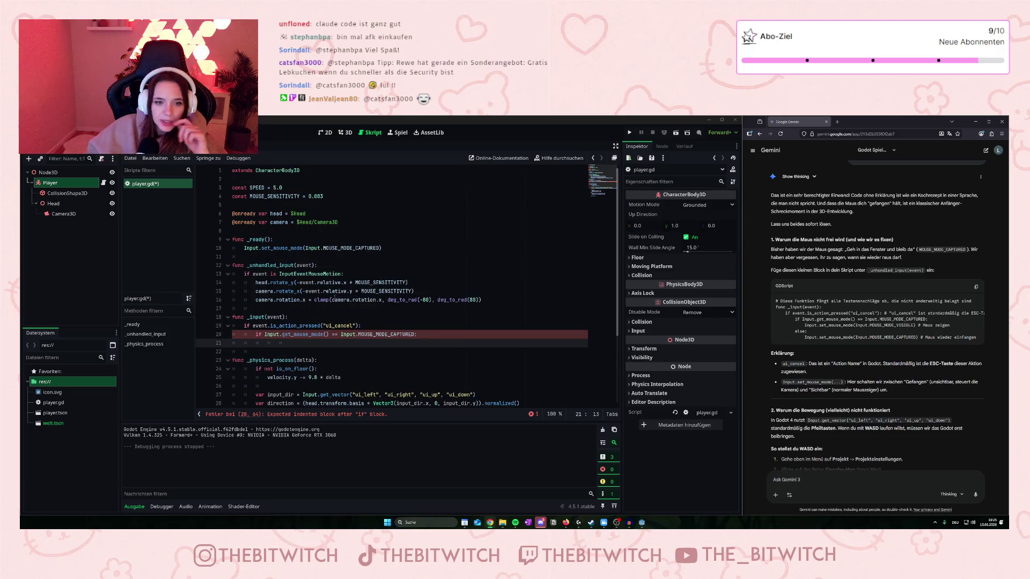
drag(324, 248, 388, 254)
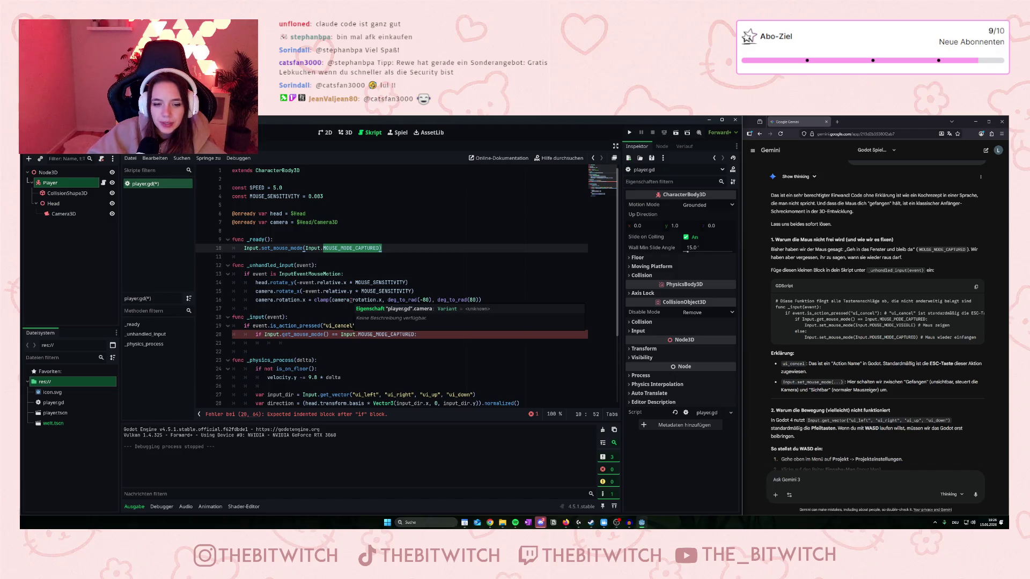
click(297, 342)
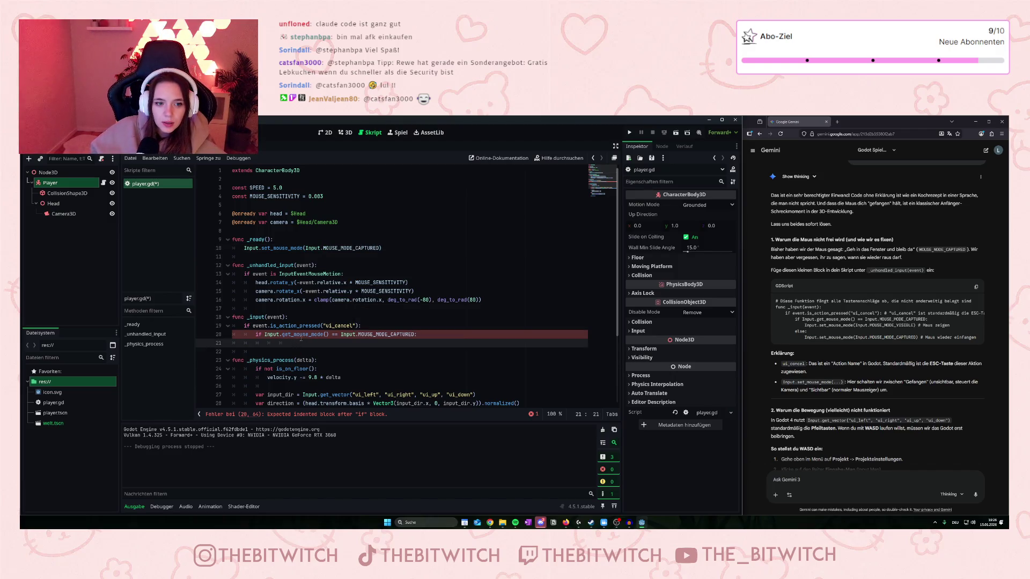
key(BackSpace)
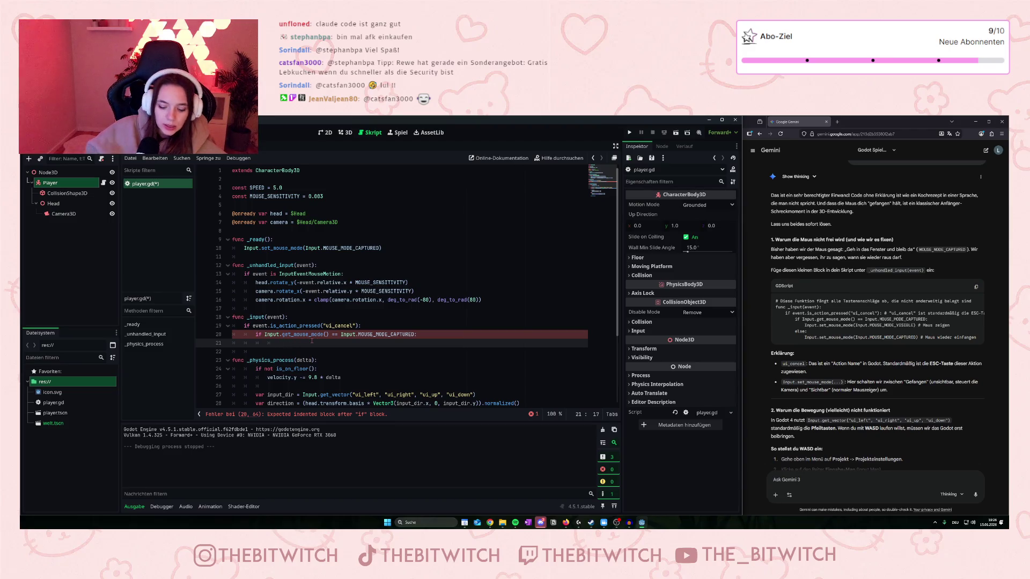
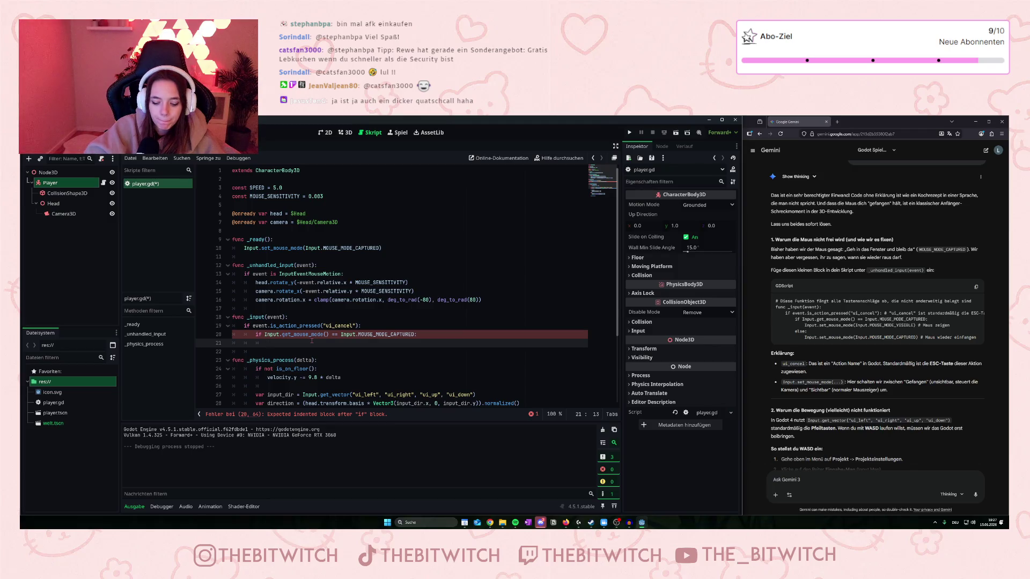
On line 21, set MOUSE_MODE_VISIBLE, then add an else branch setting MOUSE_MODE_CAPTURED.
text(t.set)
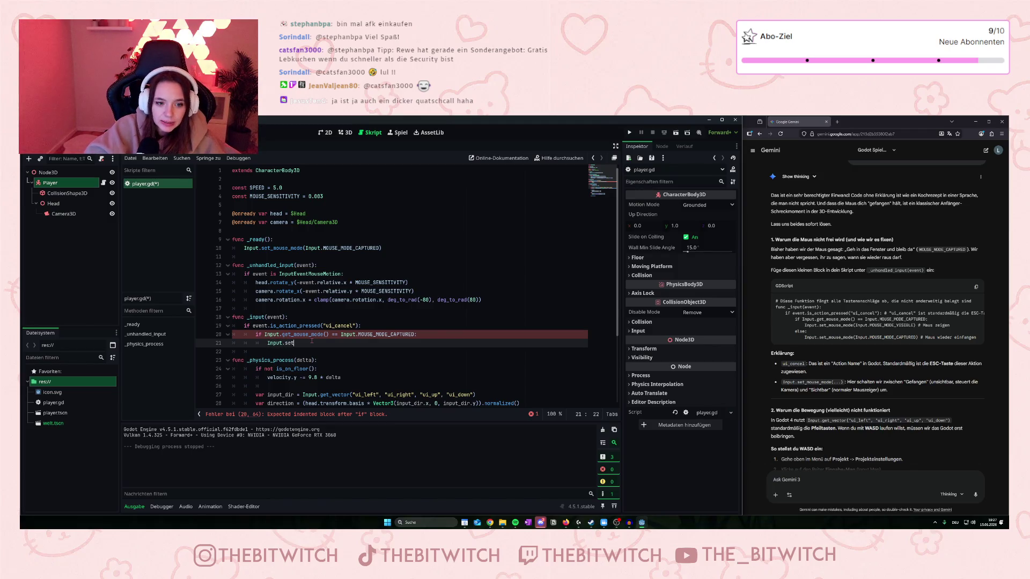
text(_mouse)
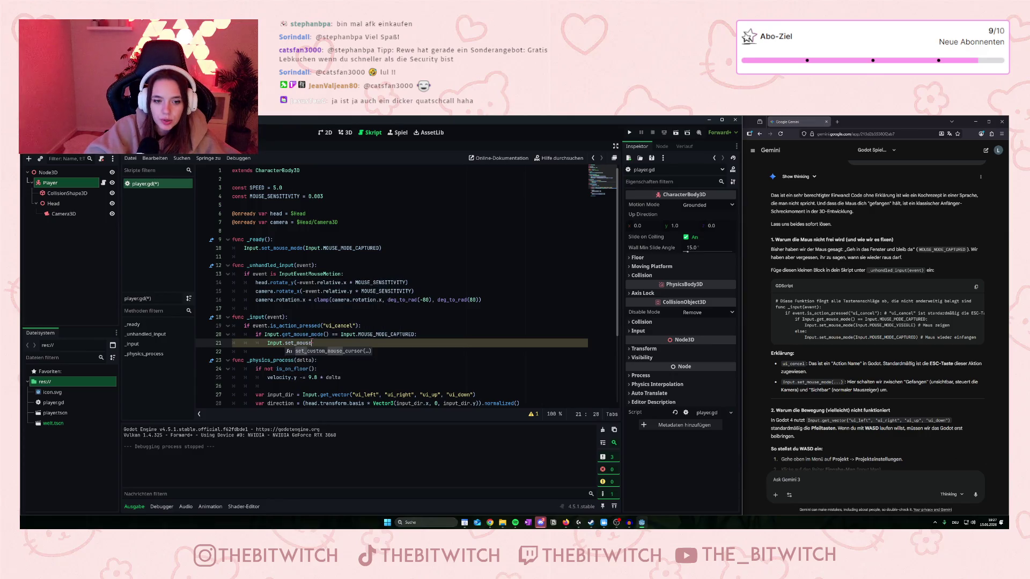
text(_mode)
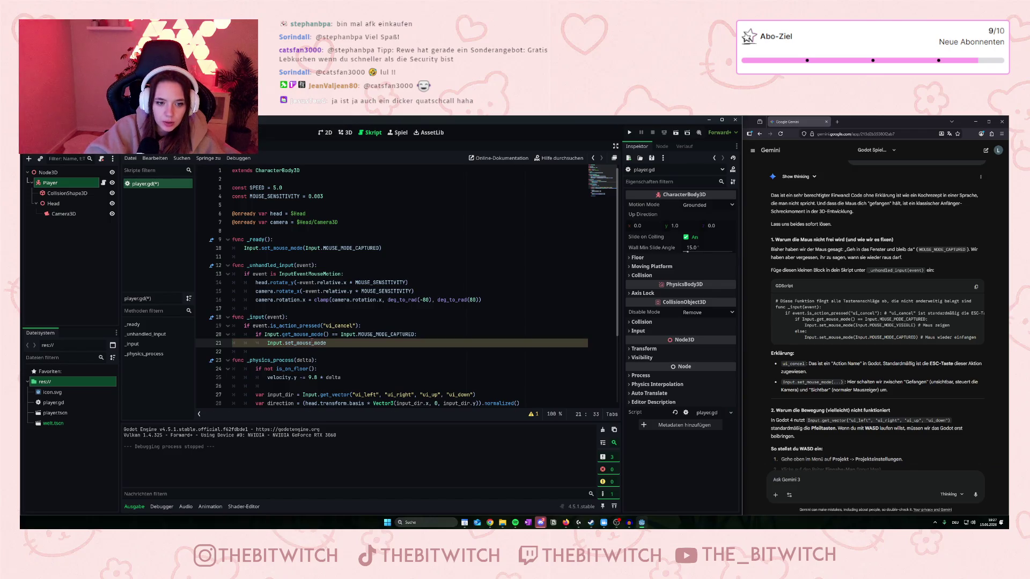
text((Input)
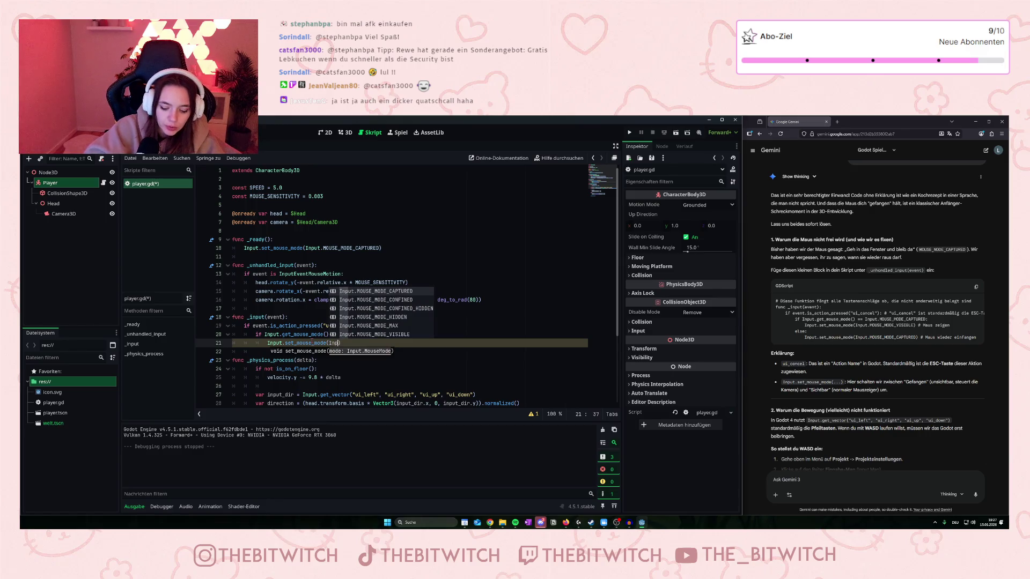
text(.)
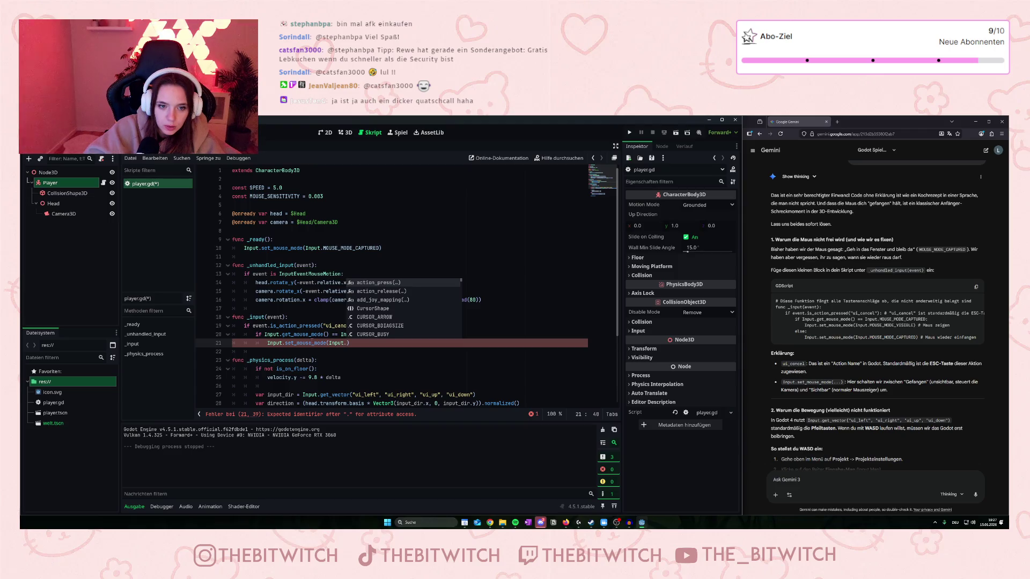
text(MOUSE)
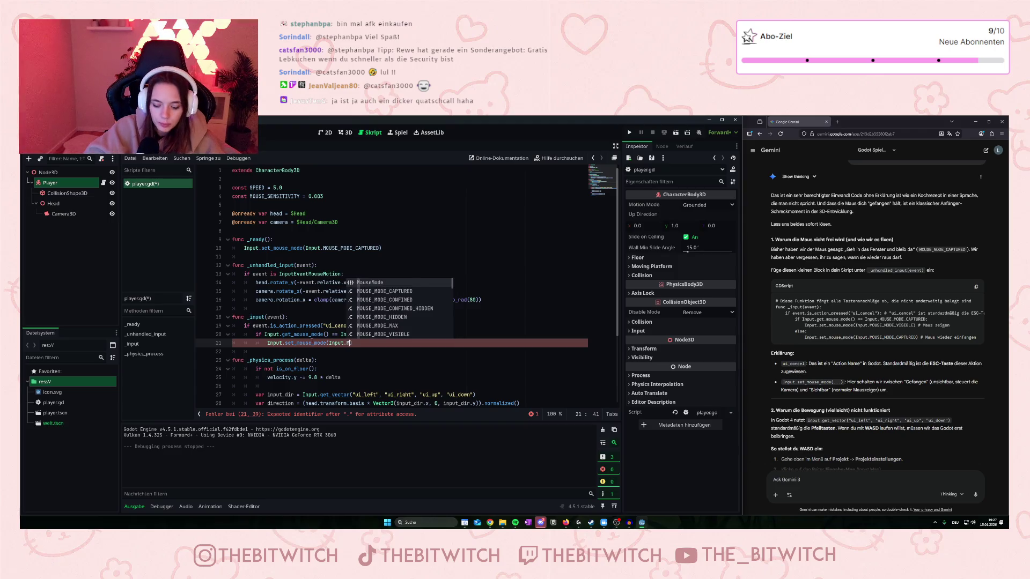
key(Down)
key(Down)
key(Down)
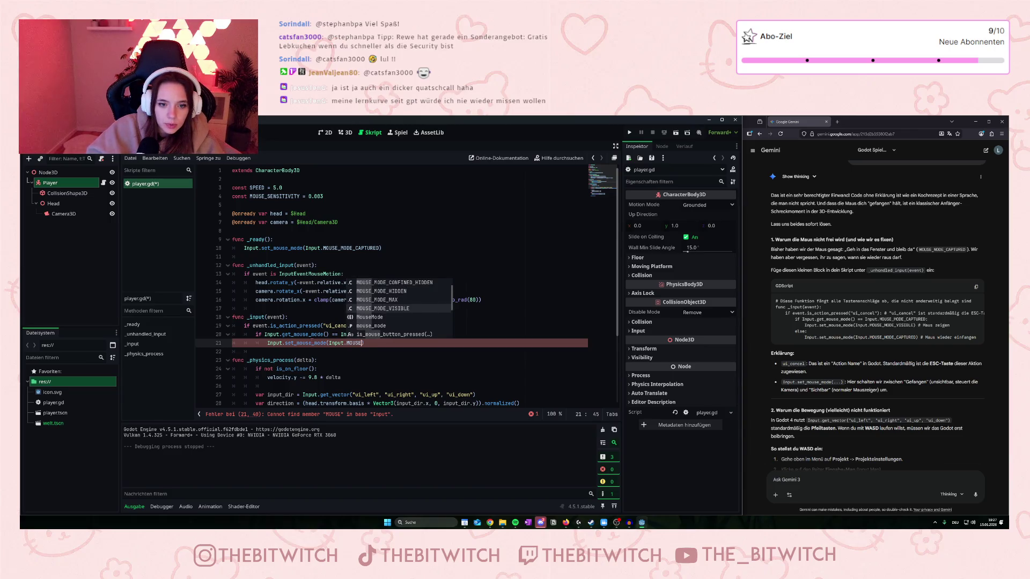
key(Return)
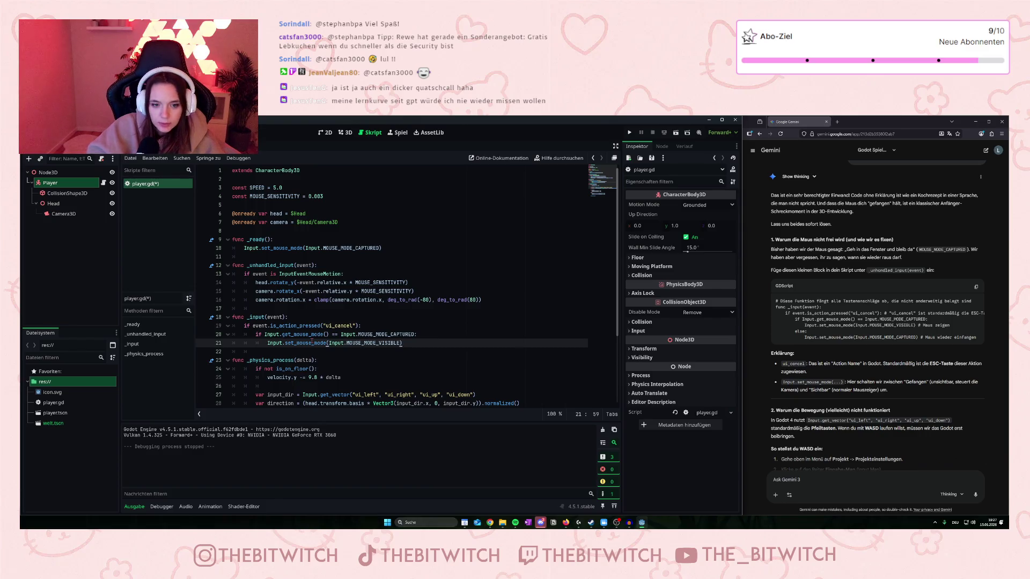
key(Return)
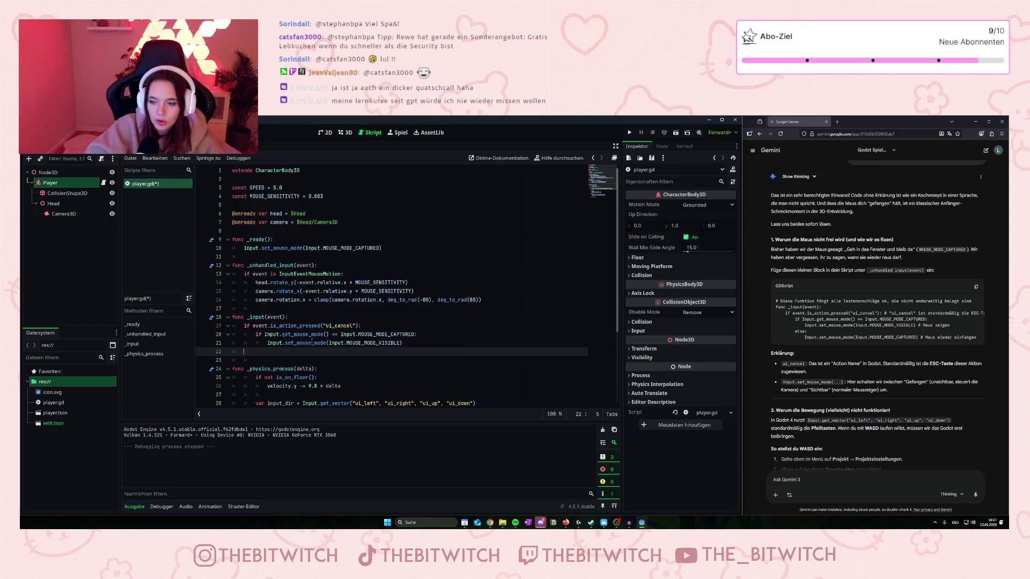
text(lse:)
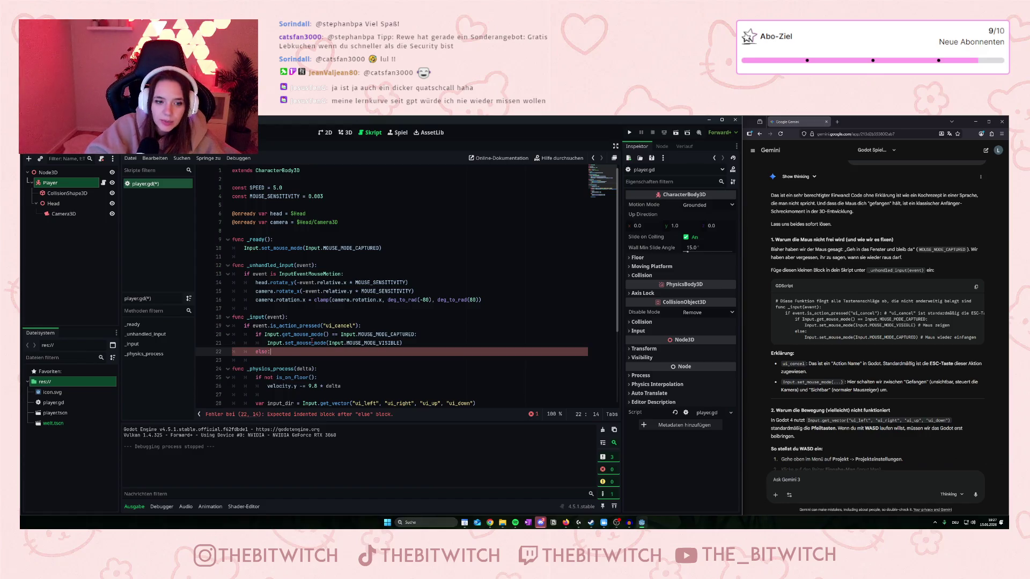
key(Return)
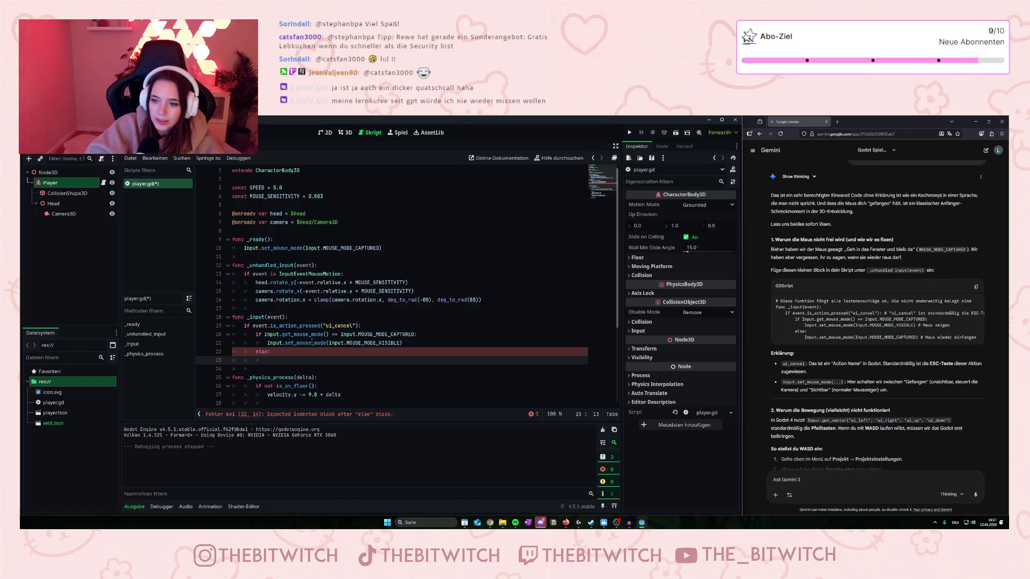
text(Input.set)
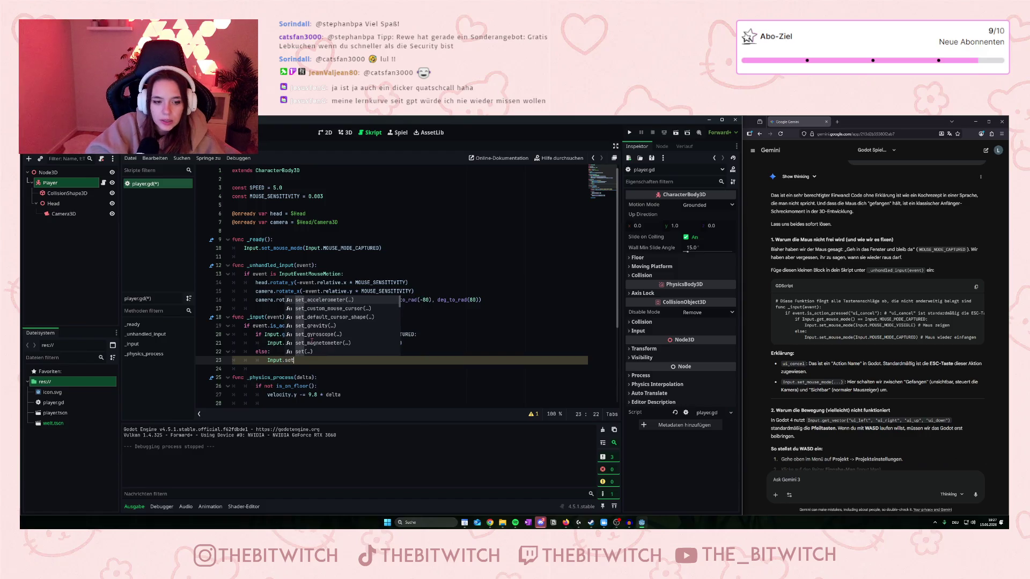
text(_mouse)
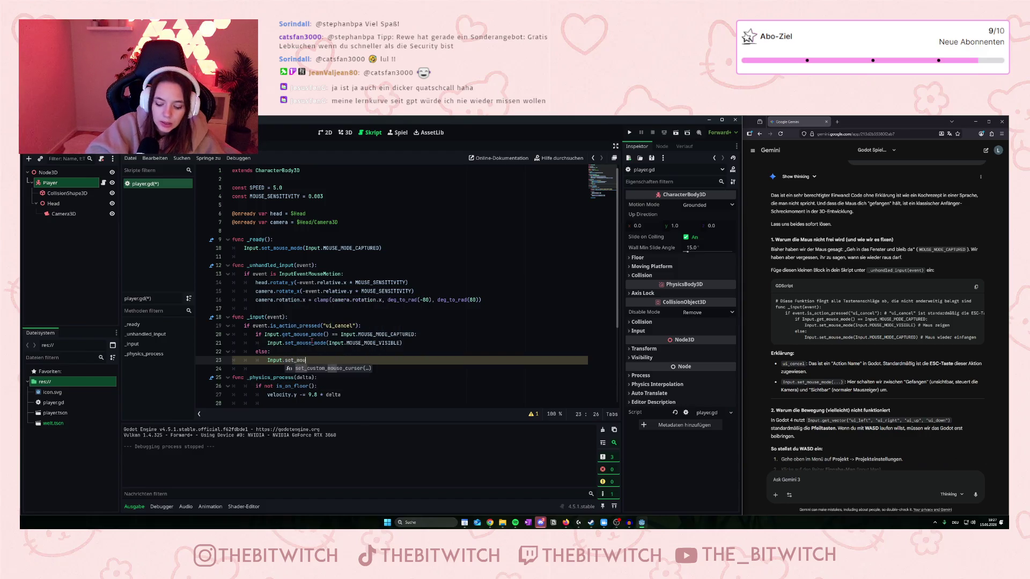
text(_mode)
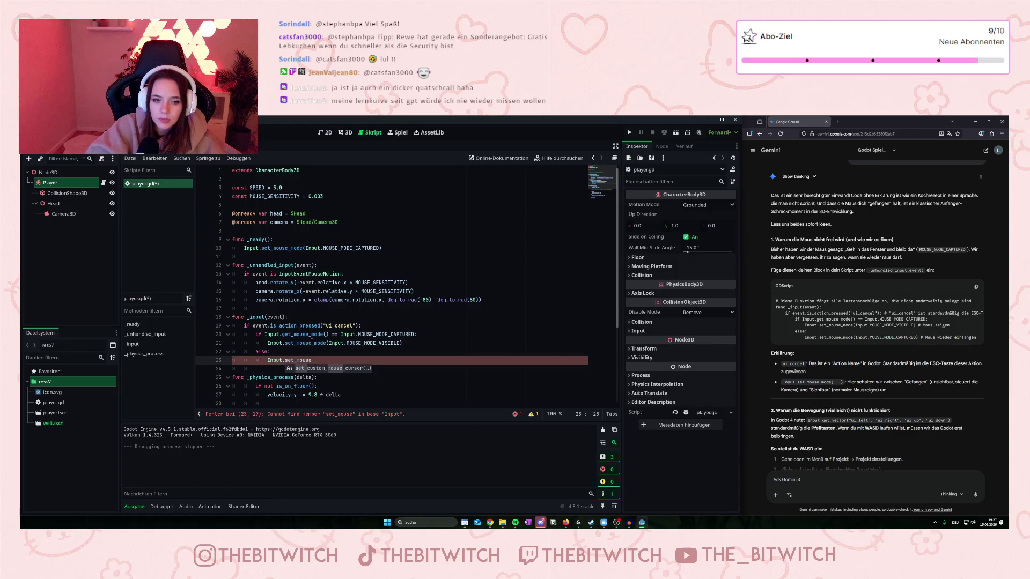
text((Input)
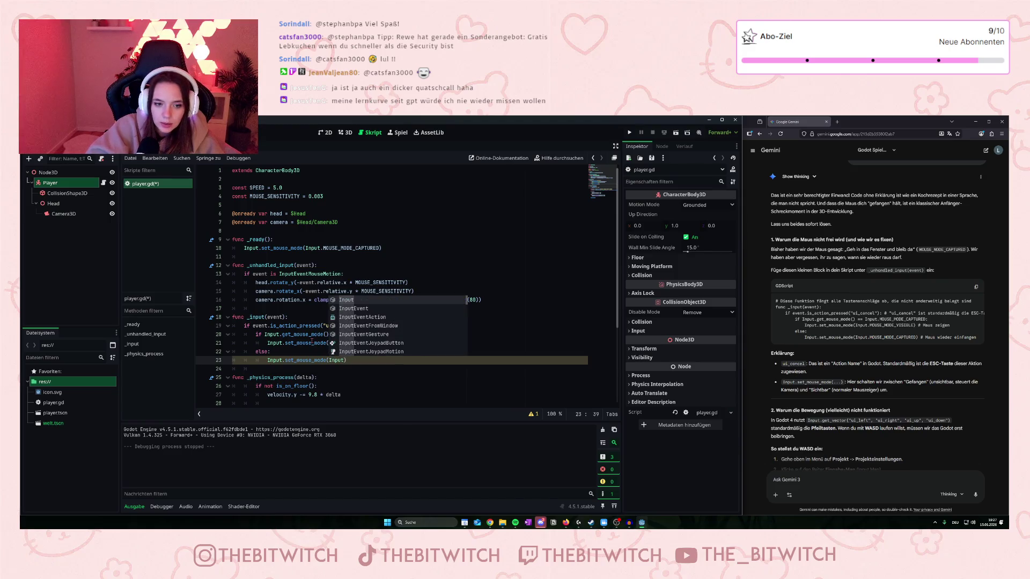
text(.)
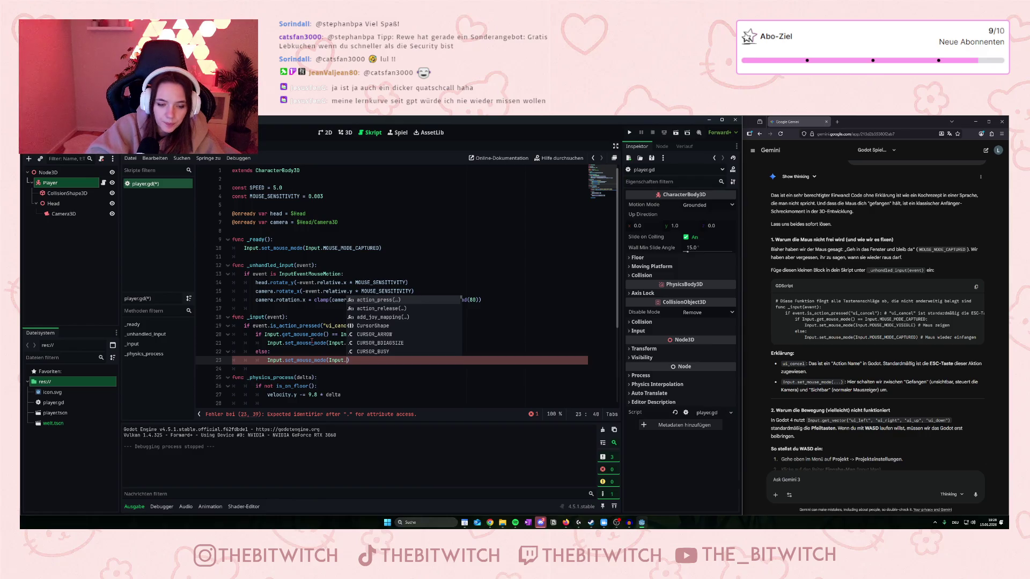
text(MOUSE)
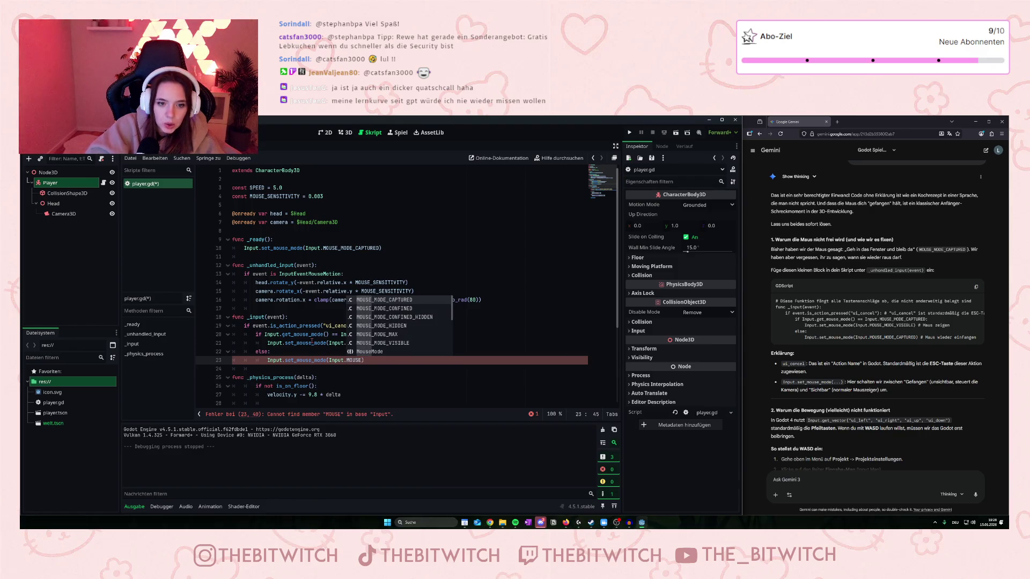
key(Return)
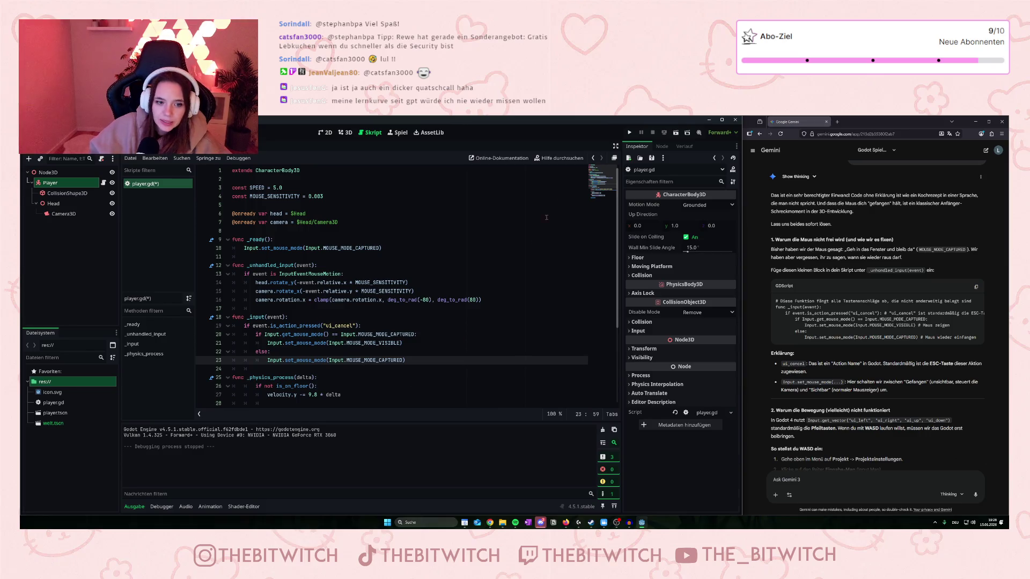
click(408, 308)
Save and run the game with F5, release the mouse with Escape, then close the game window.
key(F5)
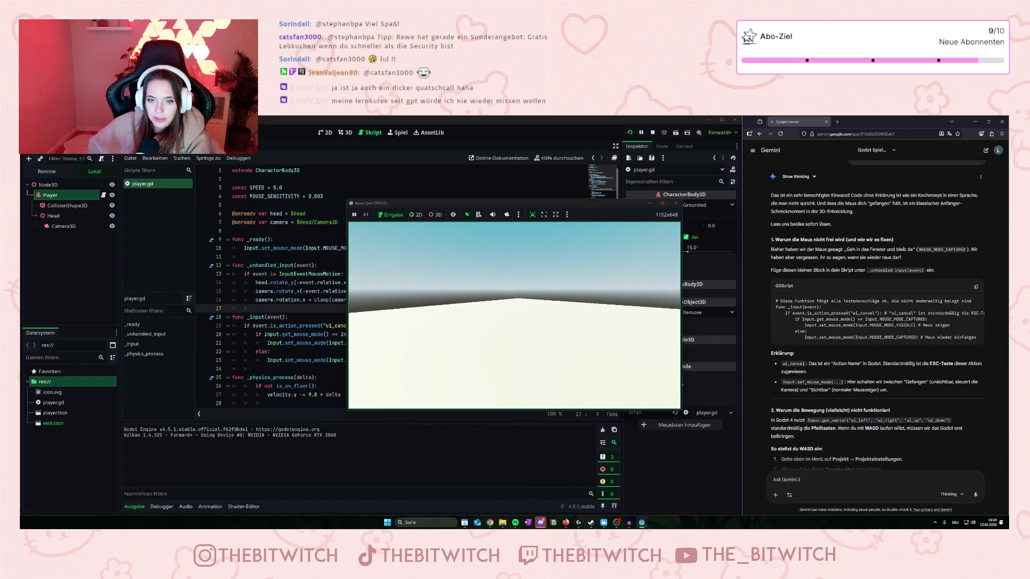
key(Escape)
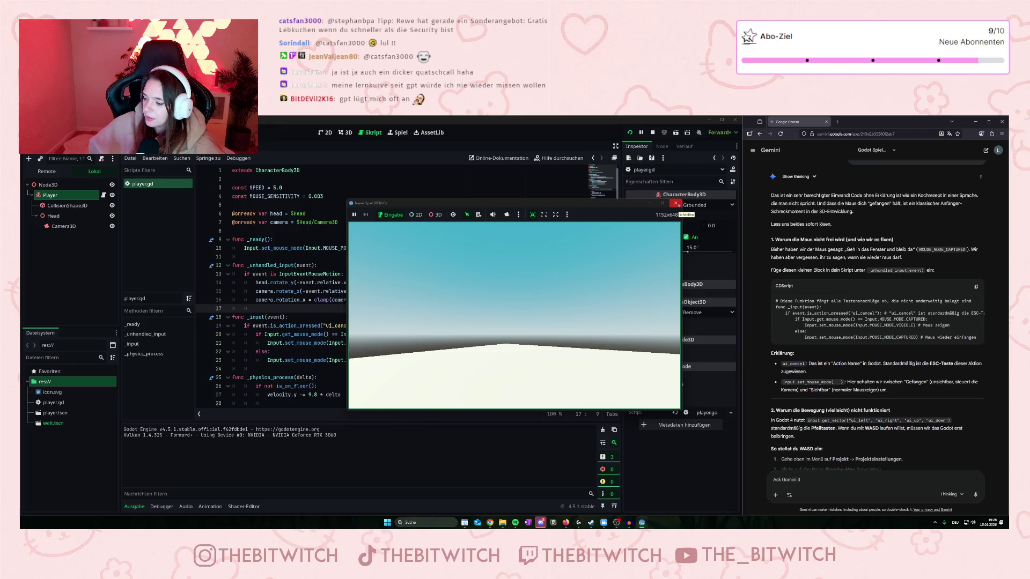
click(676, 204)
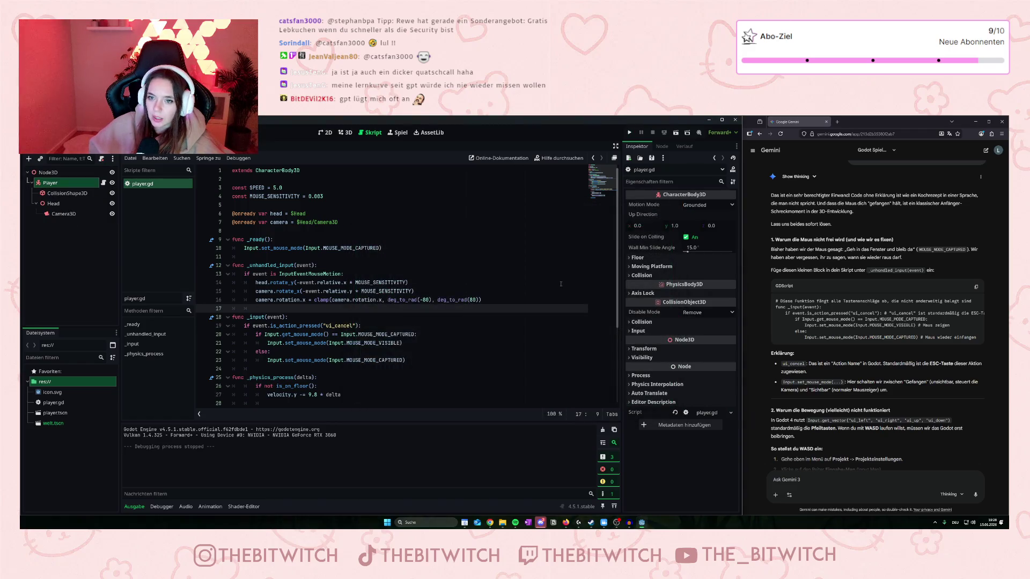
Scroll down to the assistant's WASD setup steps and highlight them while reading.
scroll(383, 307, down, 4)
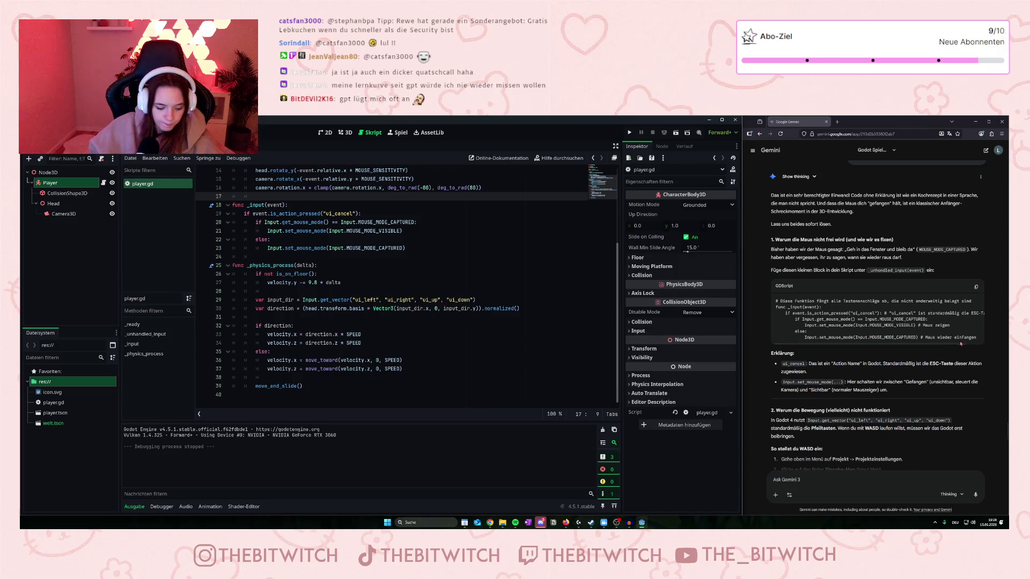
scroll(960, 344, down, 3)
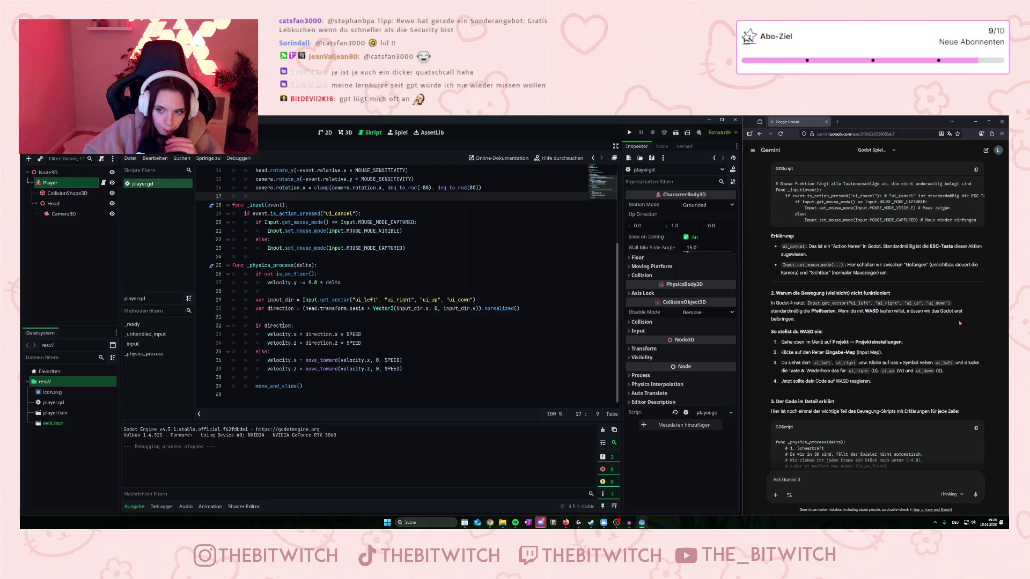
mouse_move(808, 342)
mouse_down()
mouse_move(831, 365)
mouse_move(912, 372)
mouse_up()
Open Project Settings, look at the Input Map tab, then go back to General.
click(846, 342)
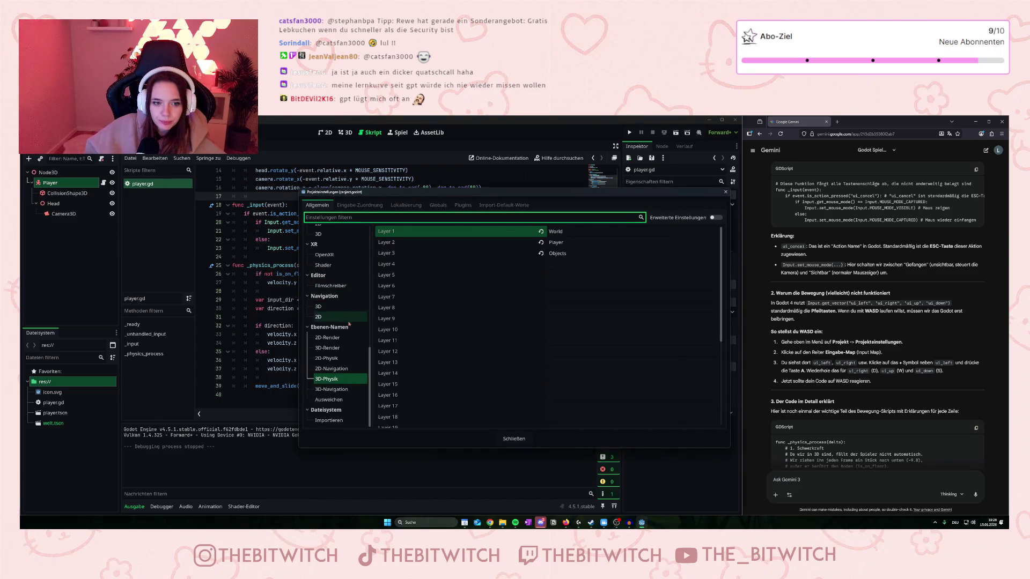
click(360, 205)
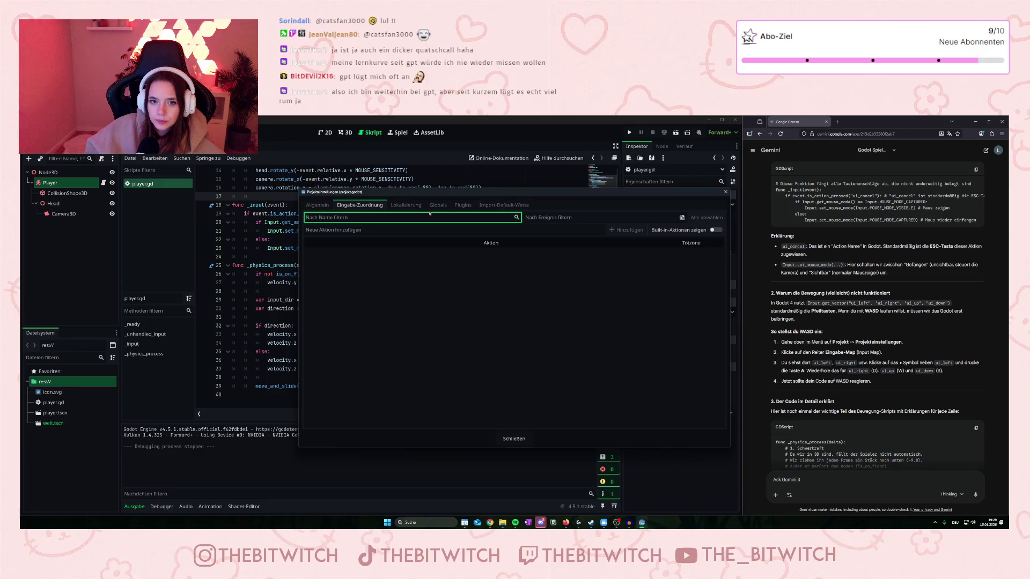
click(316, 205)
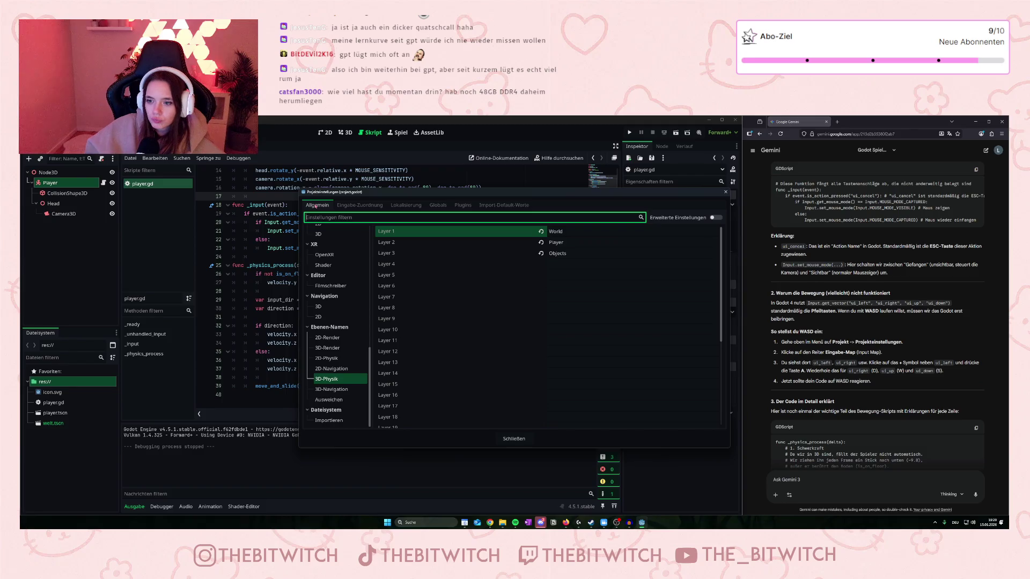
scroll(353, 267, up, 15)
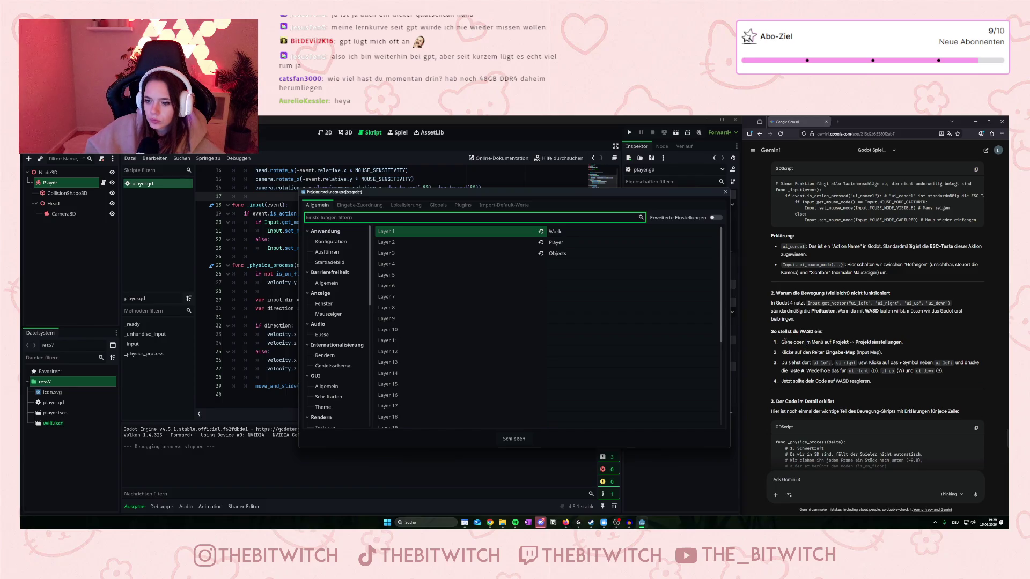
Re-read the Project Settings and Input Map instructions, then switch to the Input Map tab.
drag(784, 342, 897, 342)
click(829, 355)
drag(811, 352, 882, 361)
click(786, 331)
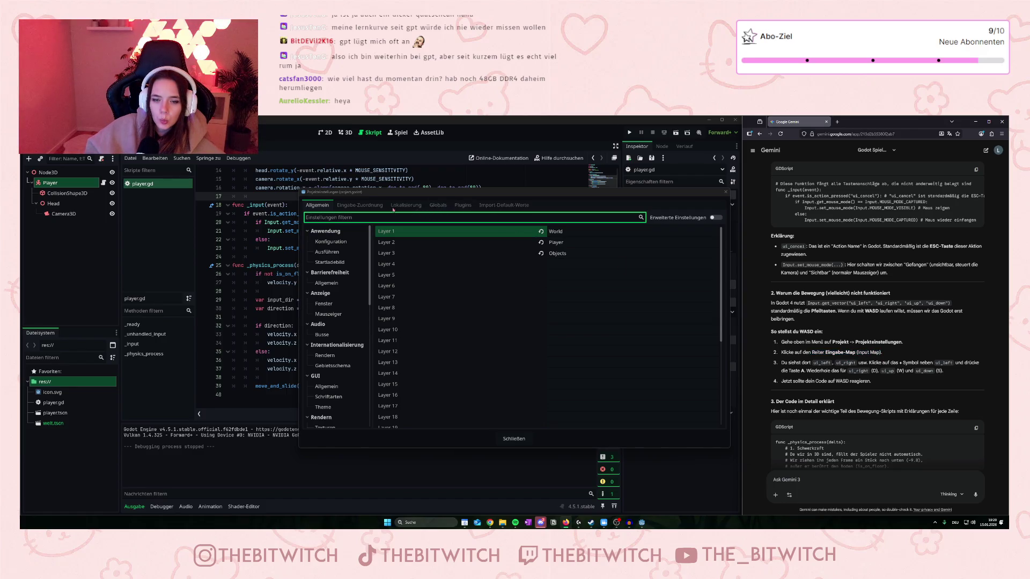
click(369, 206)
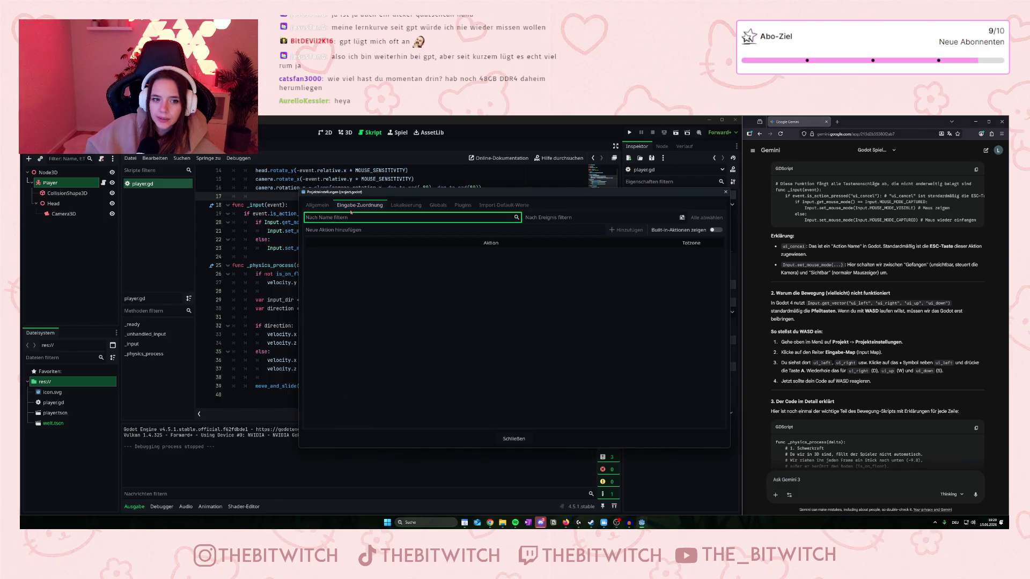
Show built-in actions, then bind A to ui_left and D to ui_right.
click(715, 231)
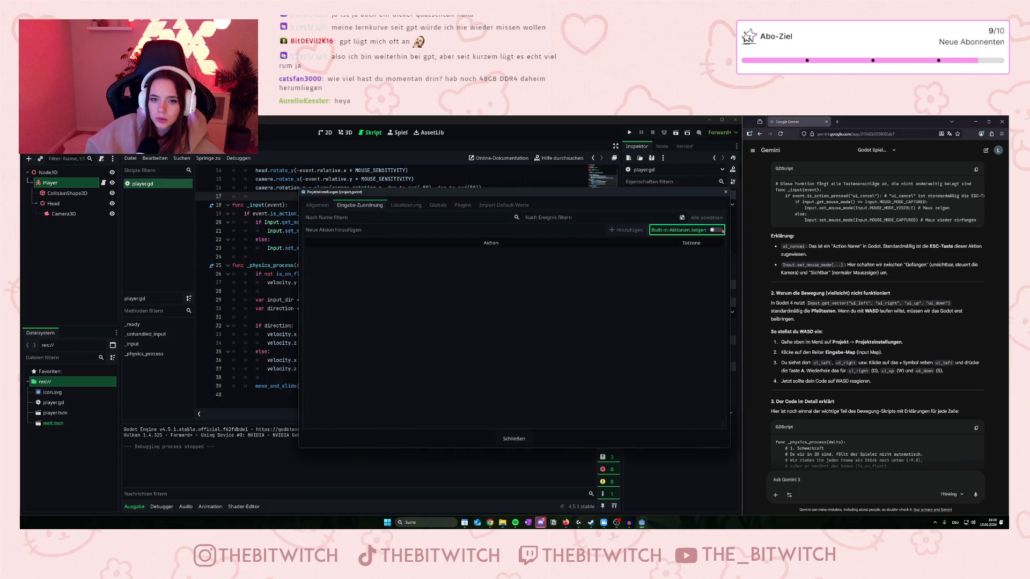
scroll(344, 274, down, 5)
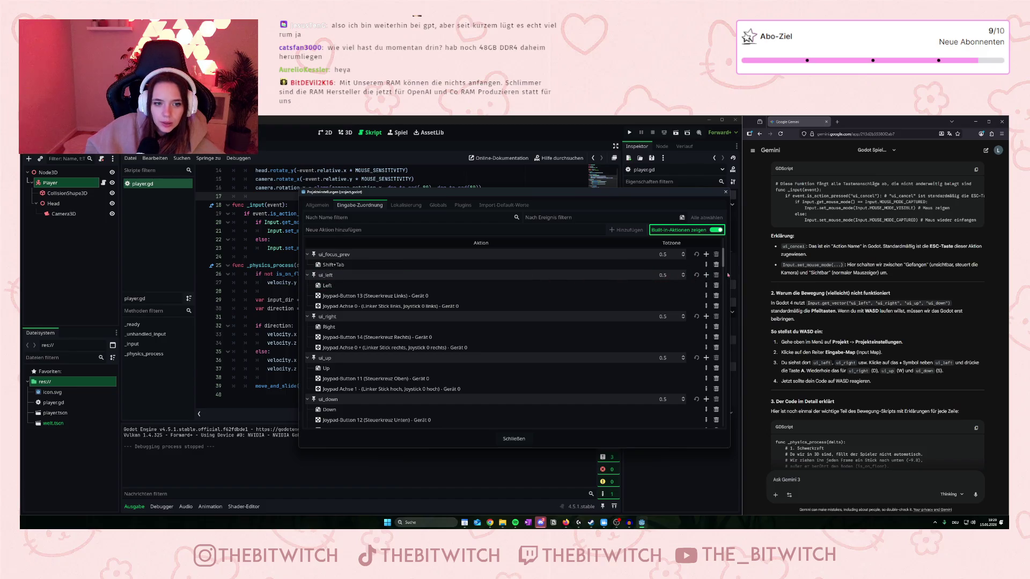
click(706, 276)
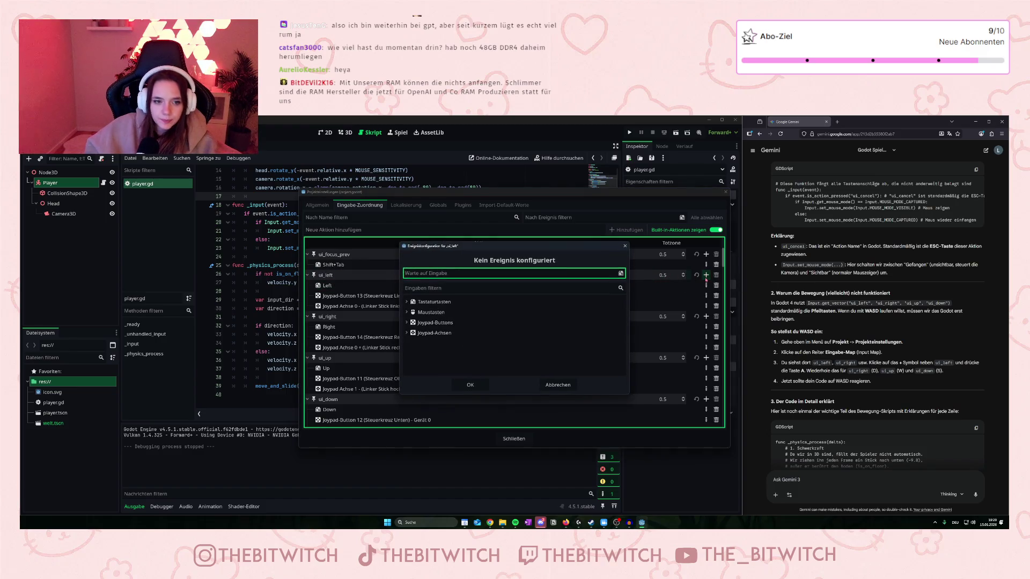
key(a)
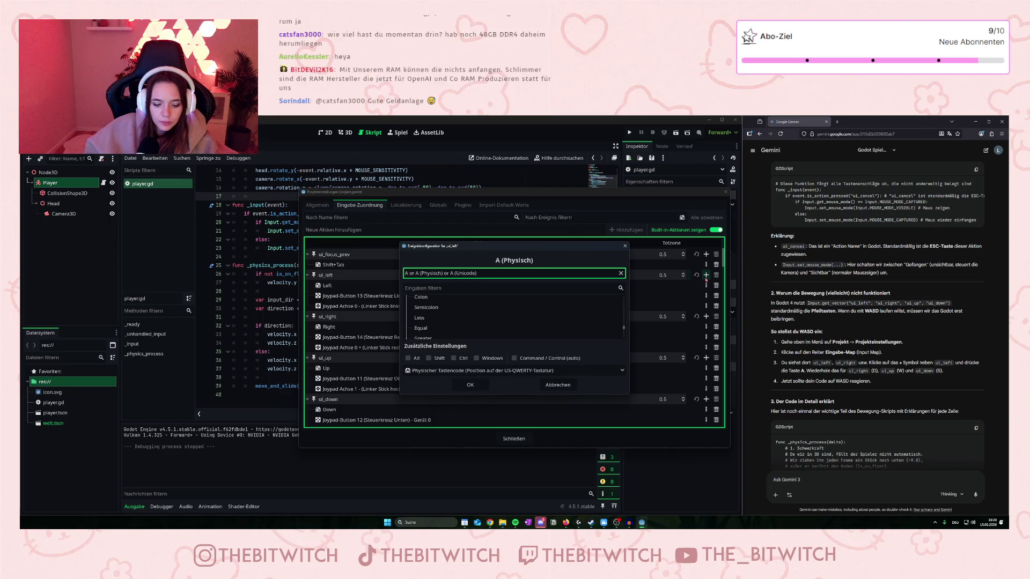
click(472, 385)
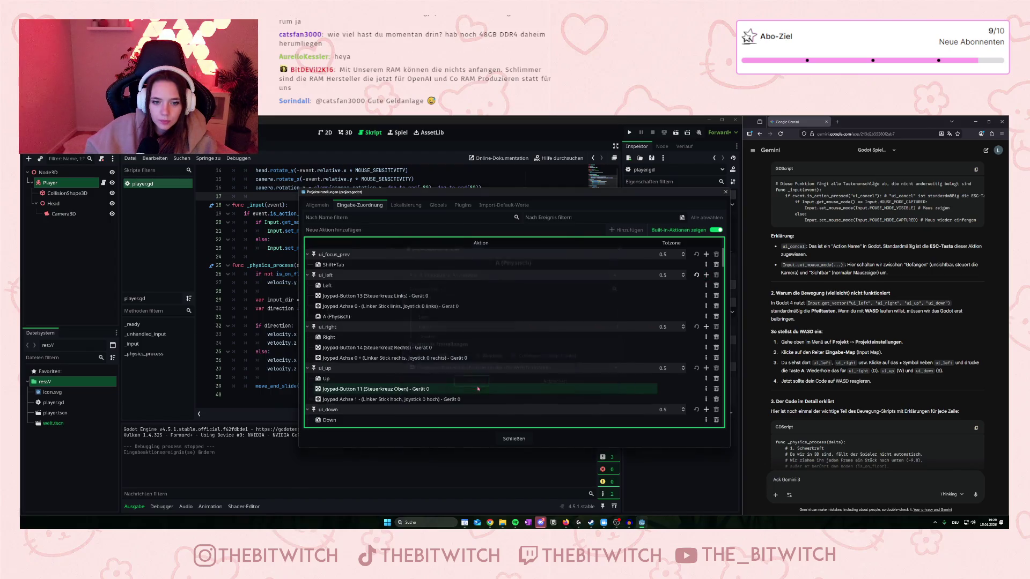
scroll(536, 316, down, 1)
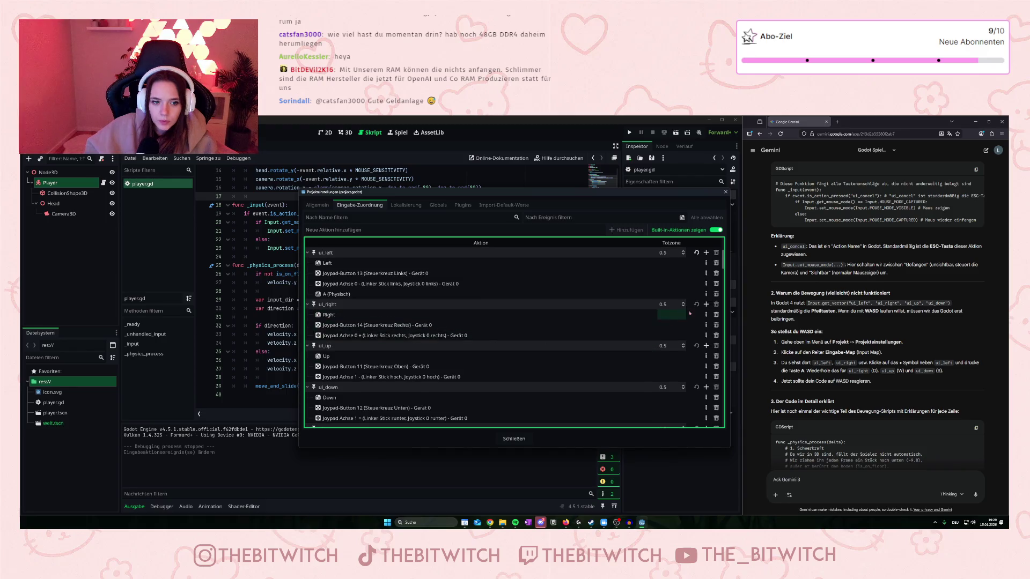
click(706, 305)
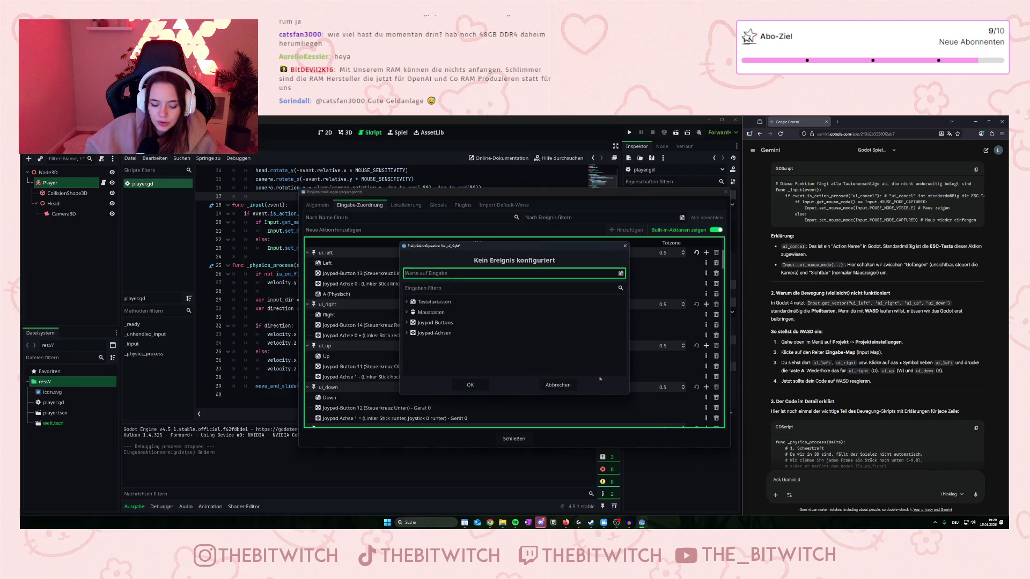
key(d)
click(471, 385)
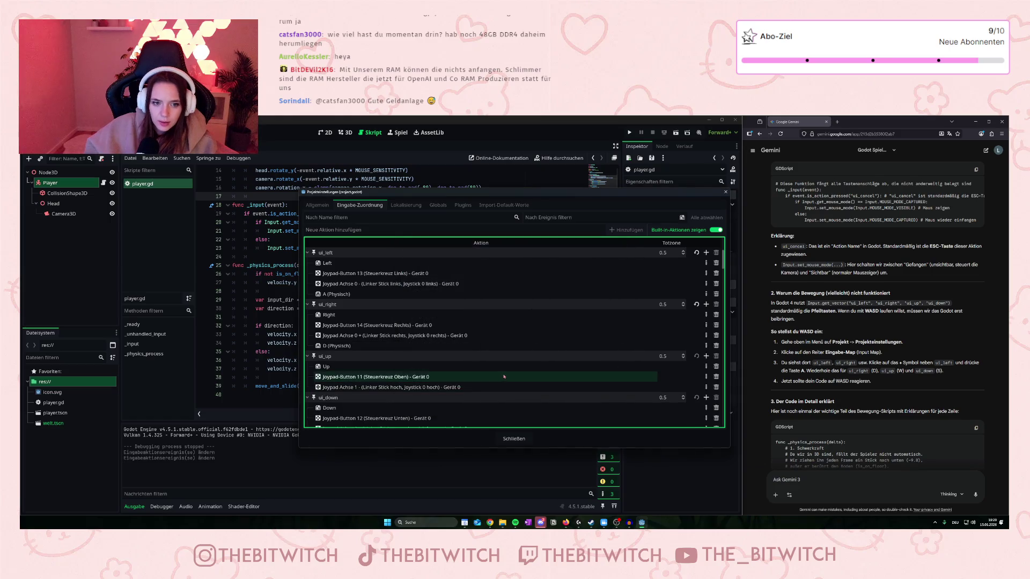
Bind W to ui_up and S to ui_down.
scroll(617, 376, down, 1)
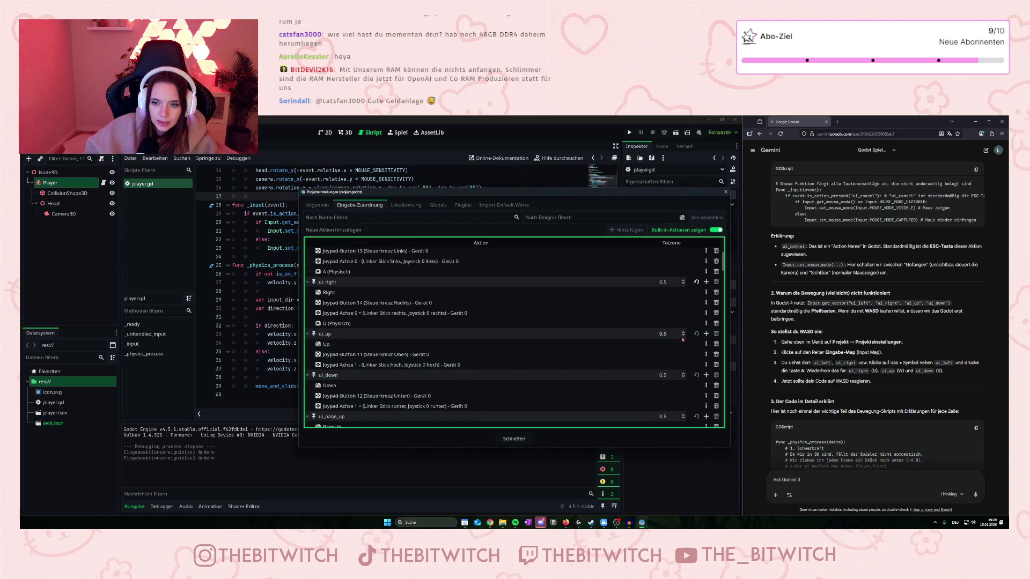
click(706, 334)
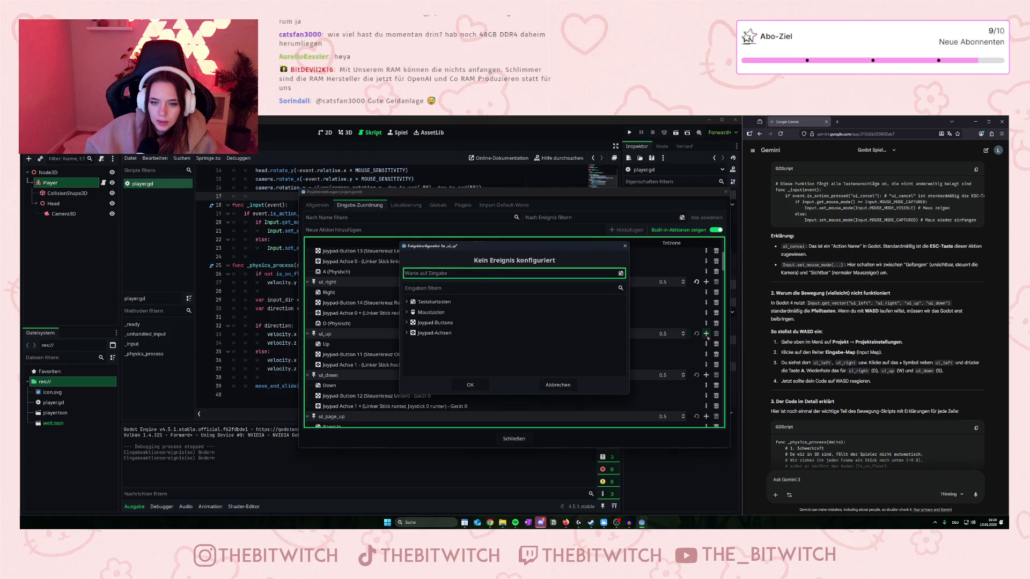
key(w)
click(470, 385)
scroll(526, 381, down, 1)
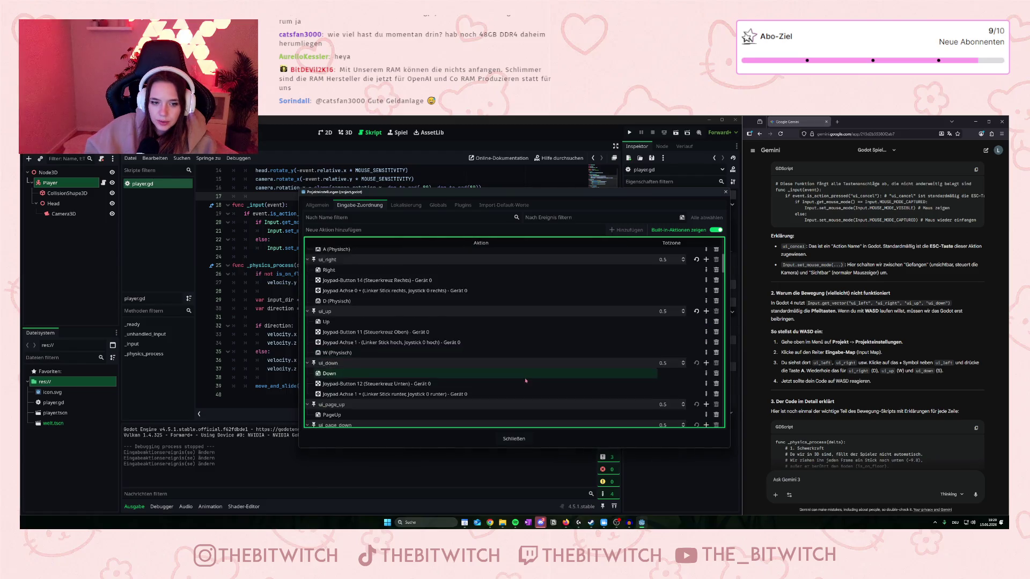
scroll(526, 381, down, 1)
click(706, 341)
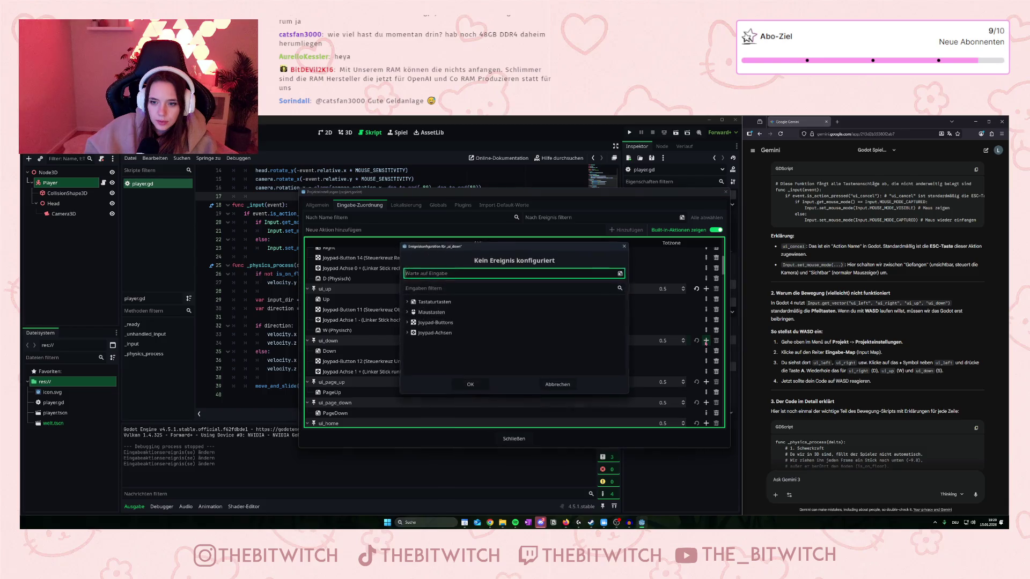
key(s)
click(472, 385)
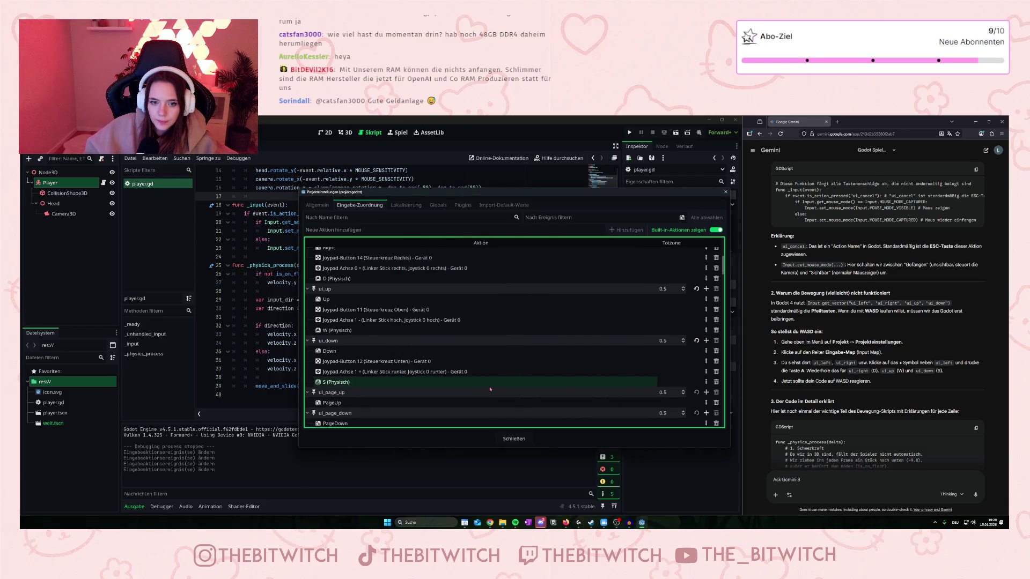
scroll(491, 389, down, 5)
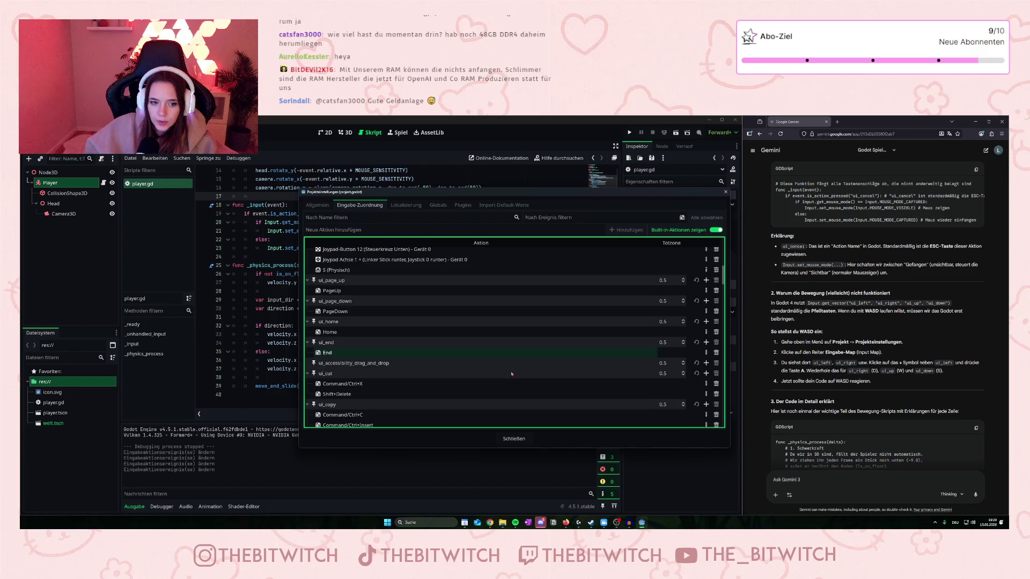
scroll(512, 374, down, 4)
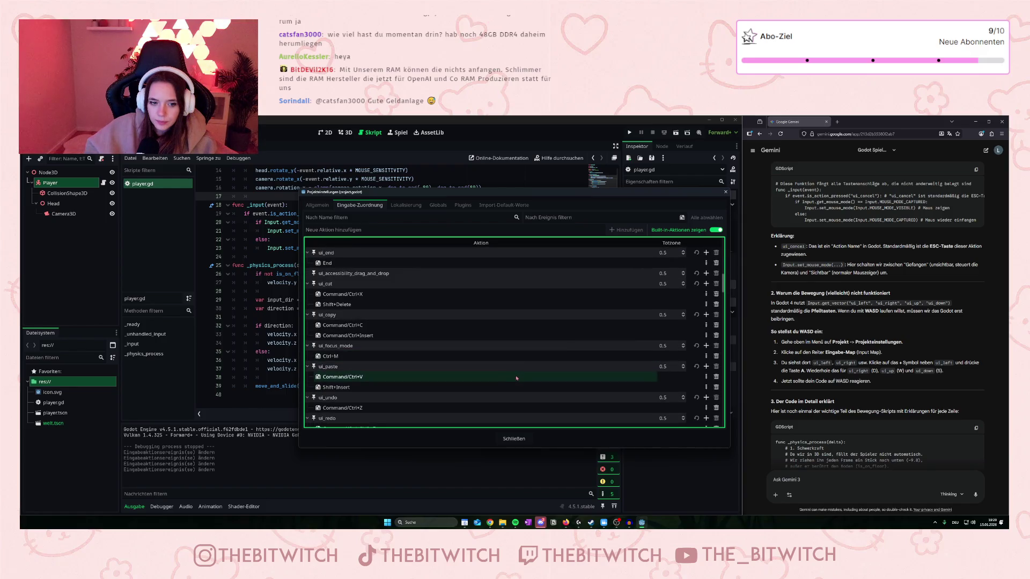
scroll(517, 378, down, 3)
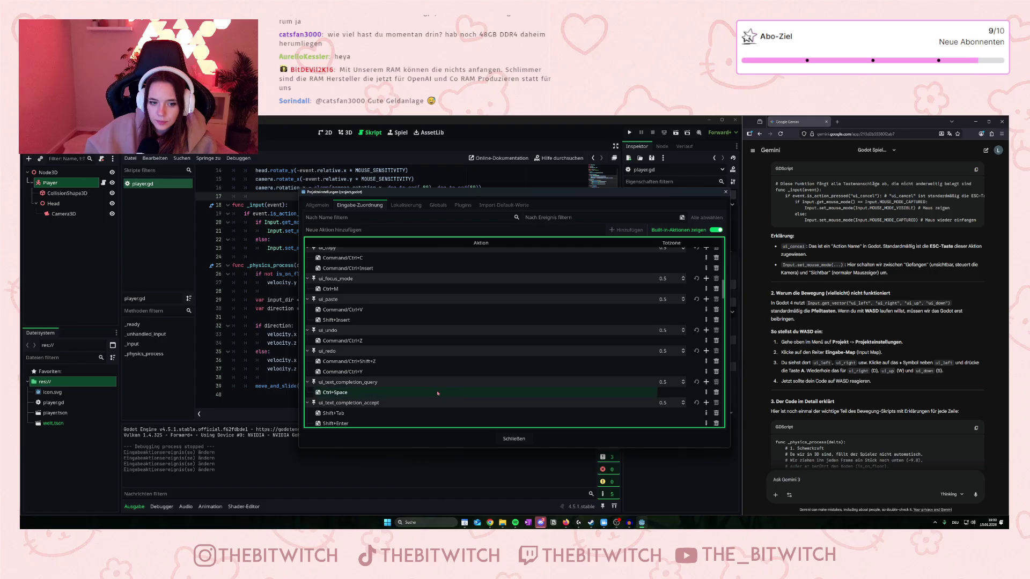
scroll(443, 392, down, 4)
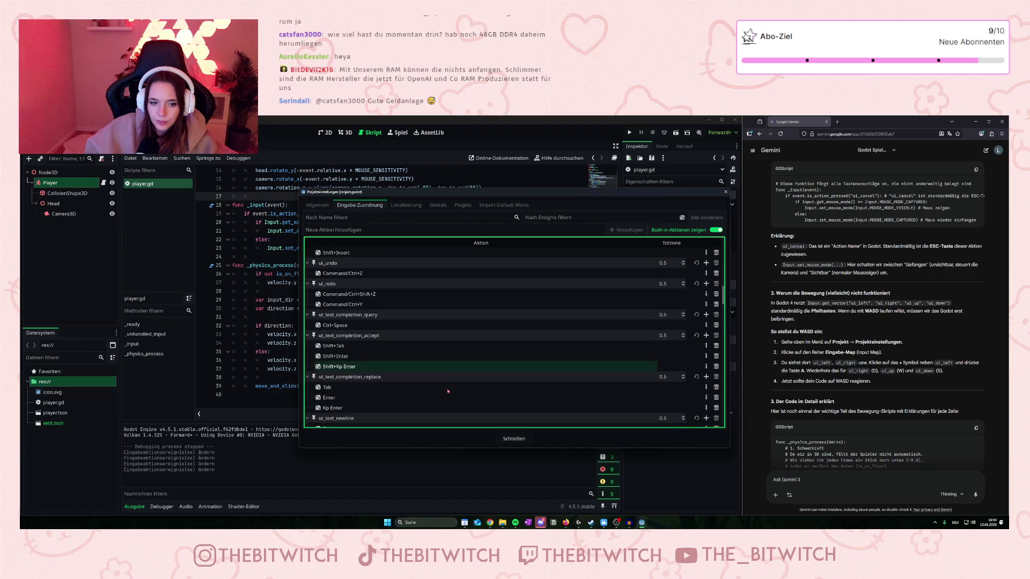
scroll(449, 391, down, 6)
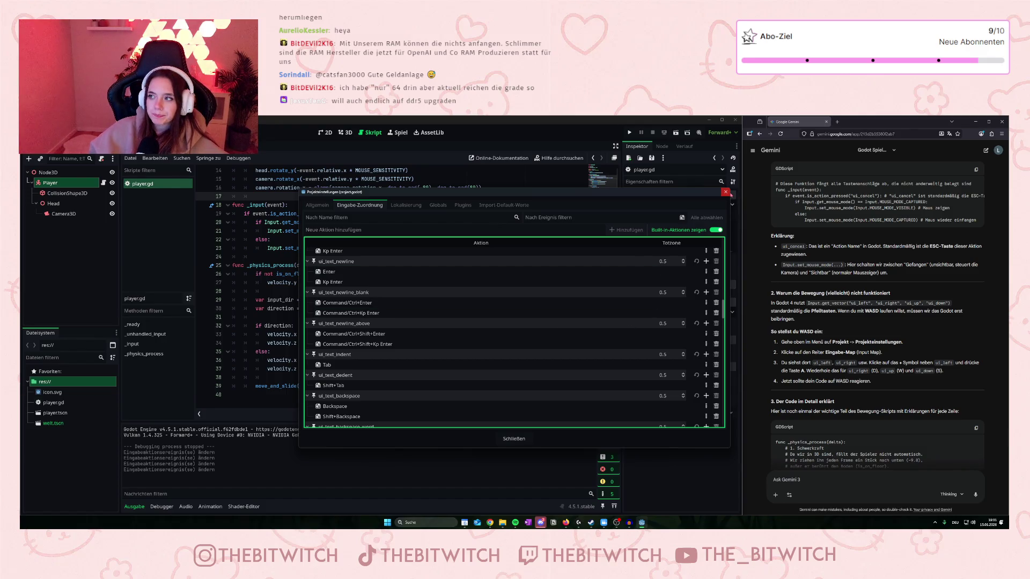
Close Project Settings, play the game to try the WASD movement and mouse look, then stop it.
click(726, 192)
click(630, 133)
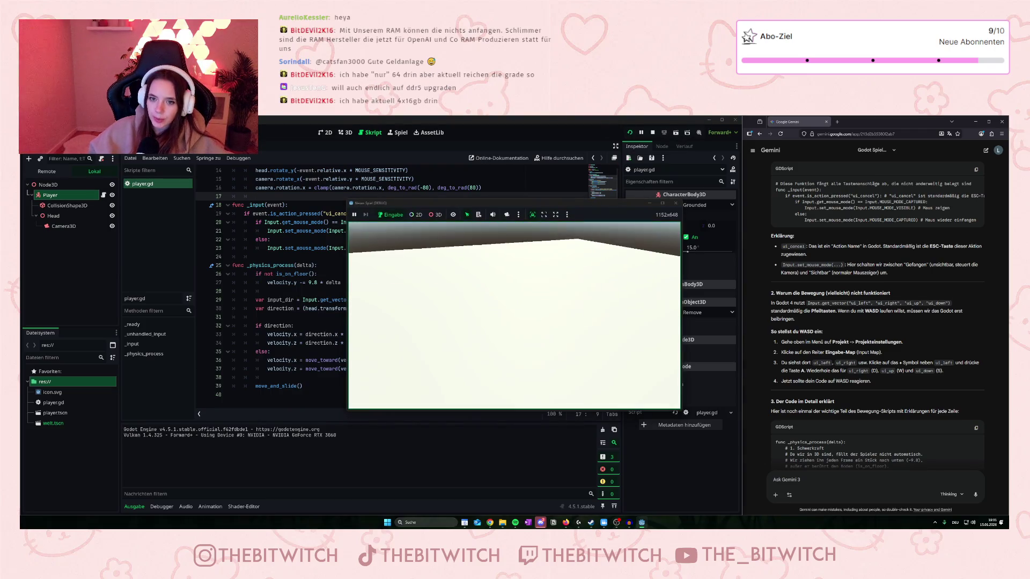
mouse_move(514, 315)
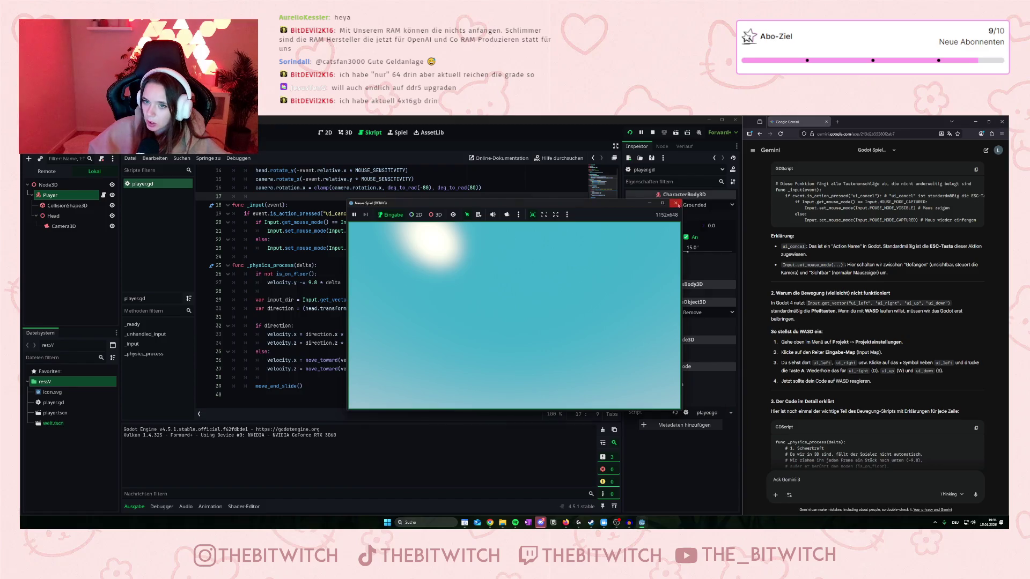
click(675, 203)
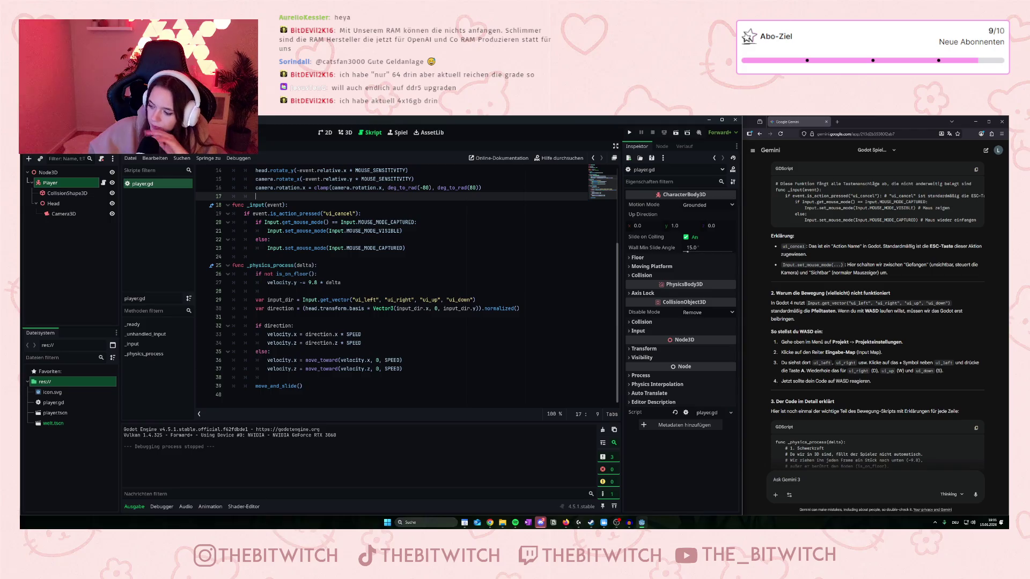
scroll(878, 322, down, 4)
scroll(292, 361, up, 4)
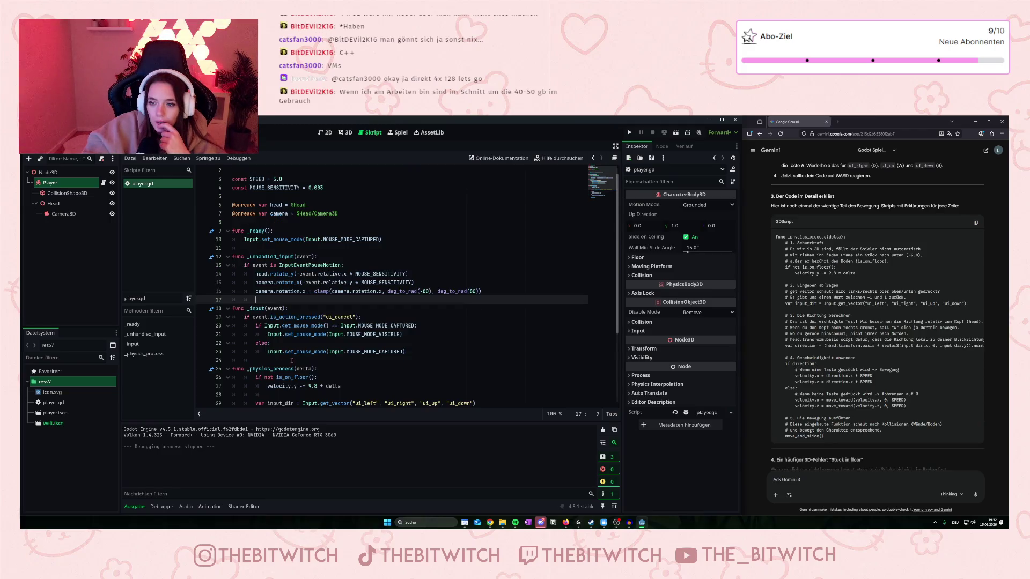
scroll(301, 362, up, 1)
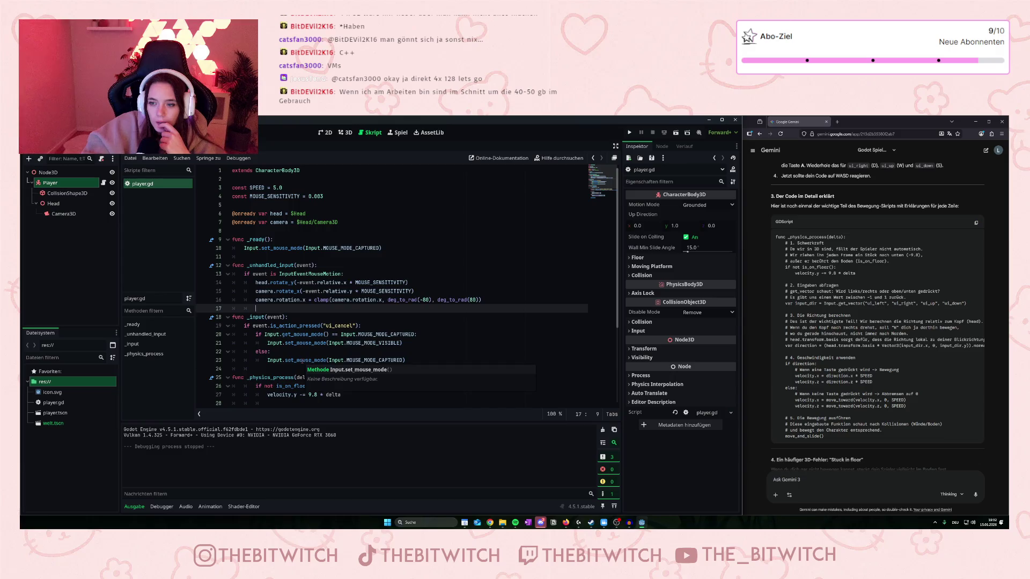
scroll(292, 287, down, 4)
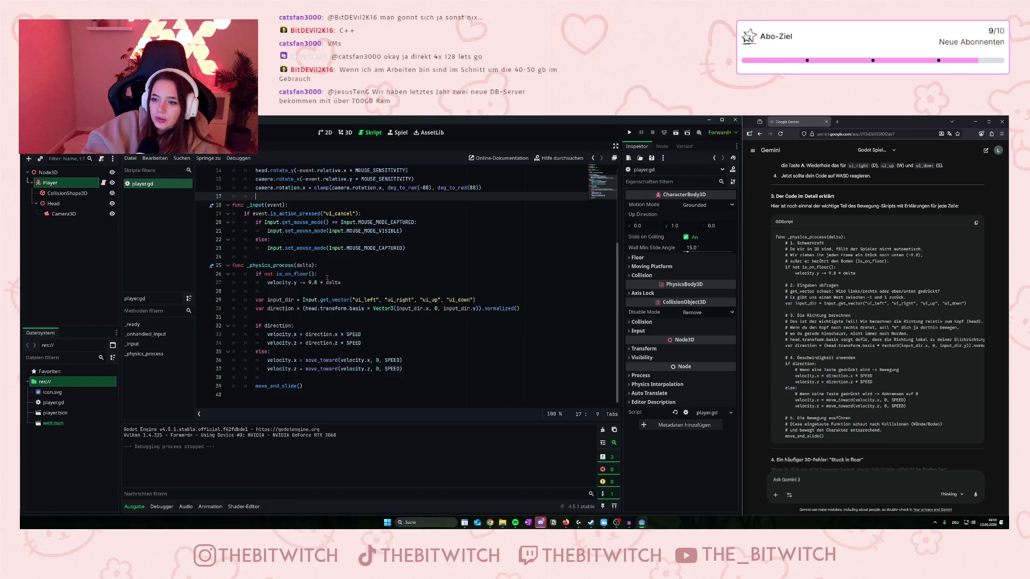
drag(292, 265, 322, 291)
click(335, 282)
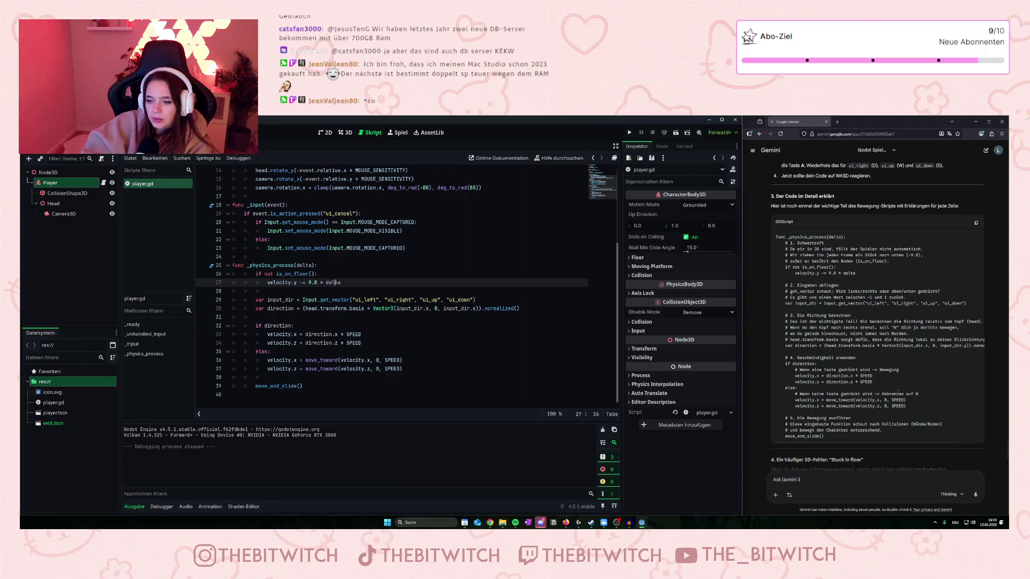
scroll(832, 390, down, 2)
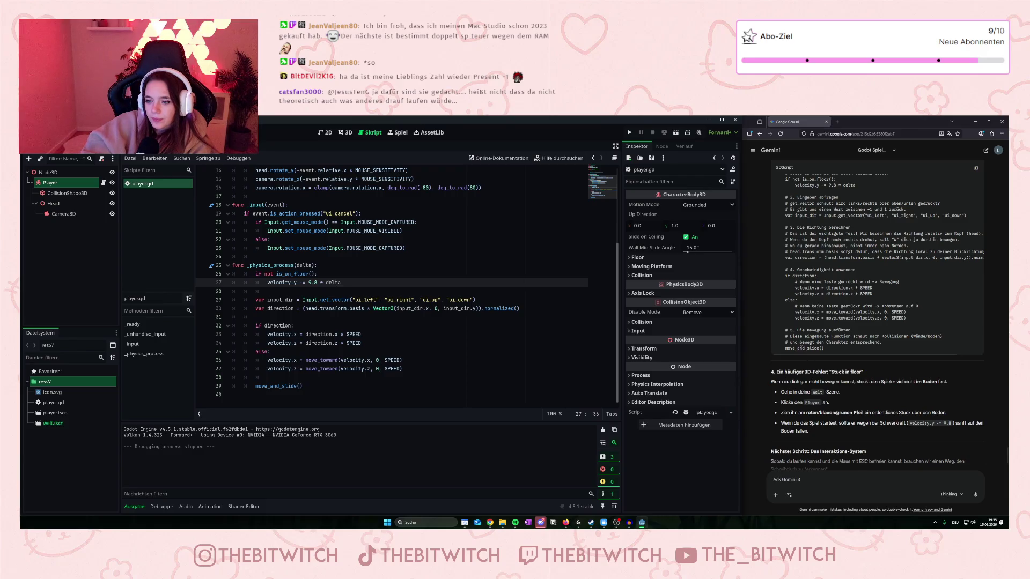
click(787, 349)
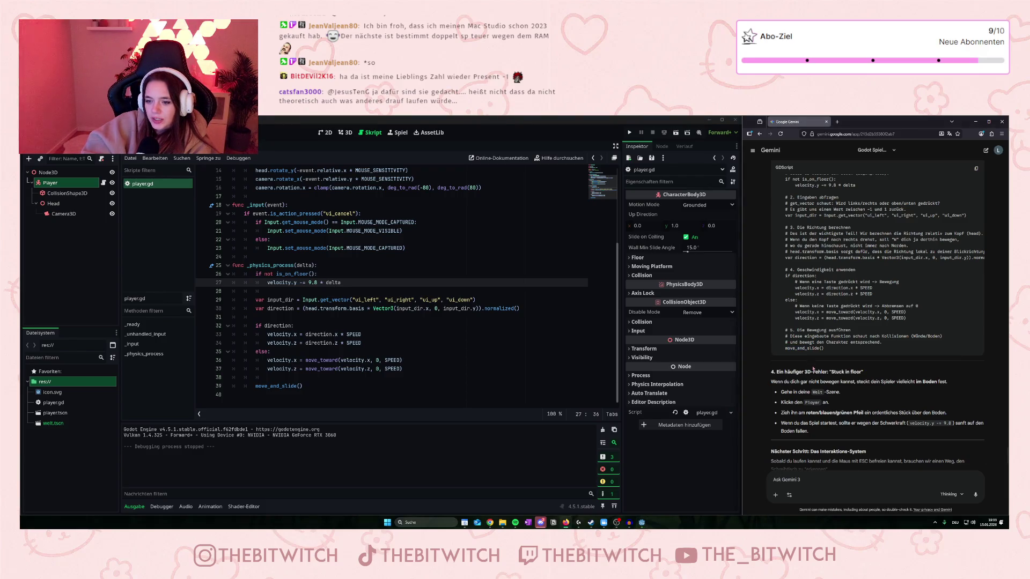